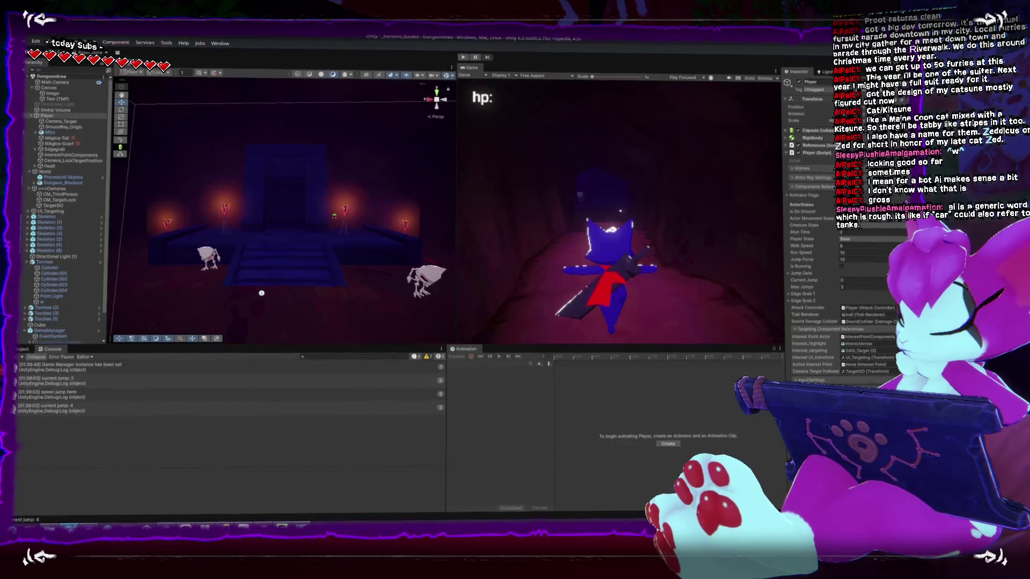
# Push the improved targeting commit to origin in SmartGit and switch to Unity Hub
pyautogui.hotkey('alt', 'Tab')
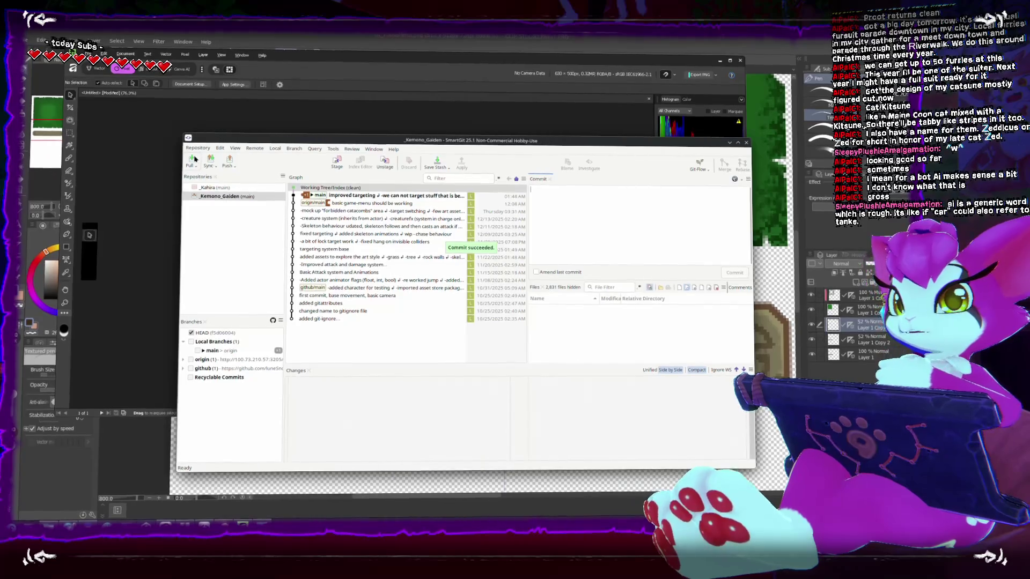
pyautogui.click(228, 163)
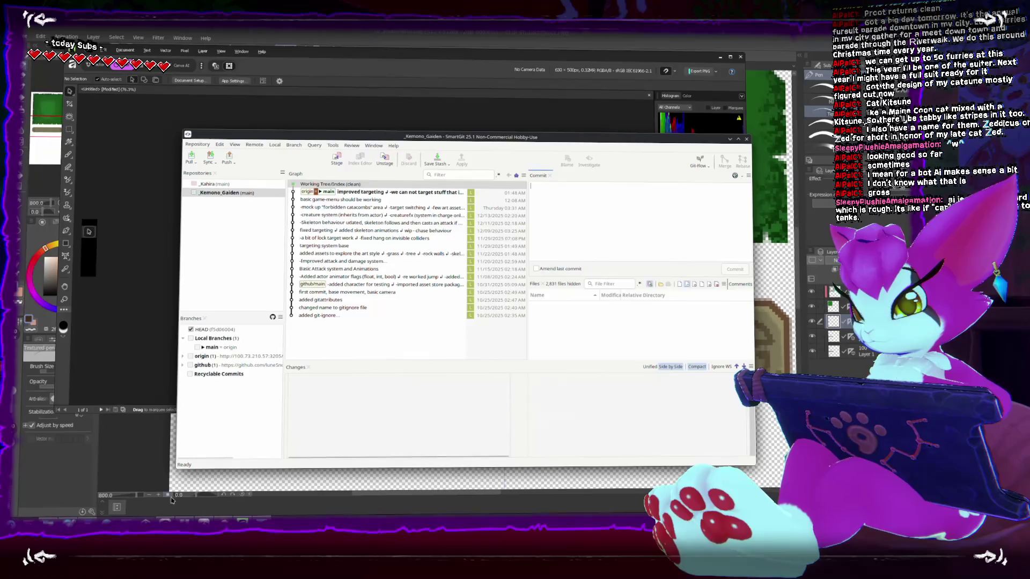
pyautogui.hotkey('alt', 'Tab')
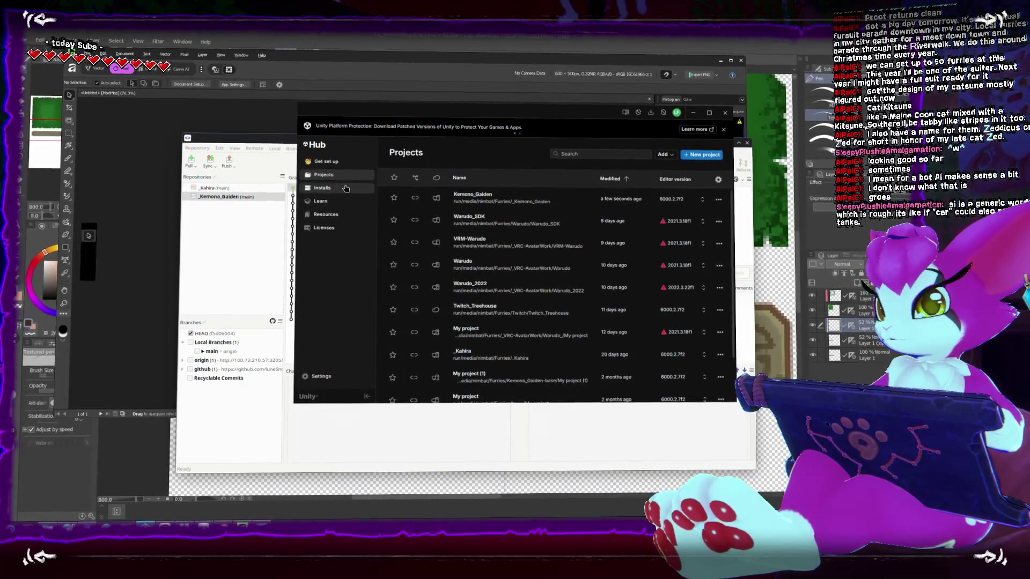
# Install Unity 6.3 LTS with Windows (Mono) and Linux (IL2CPP) build support and watch the download begin
pyautogui.click(321, 186)
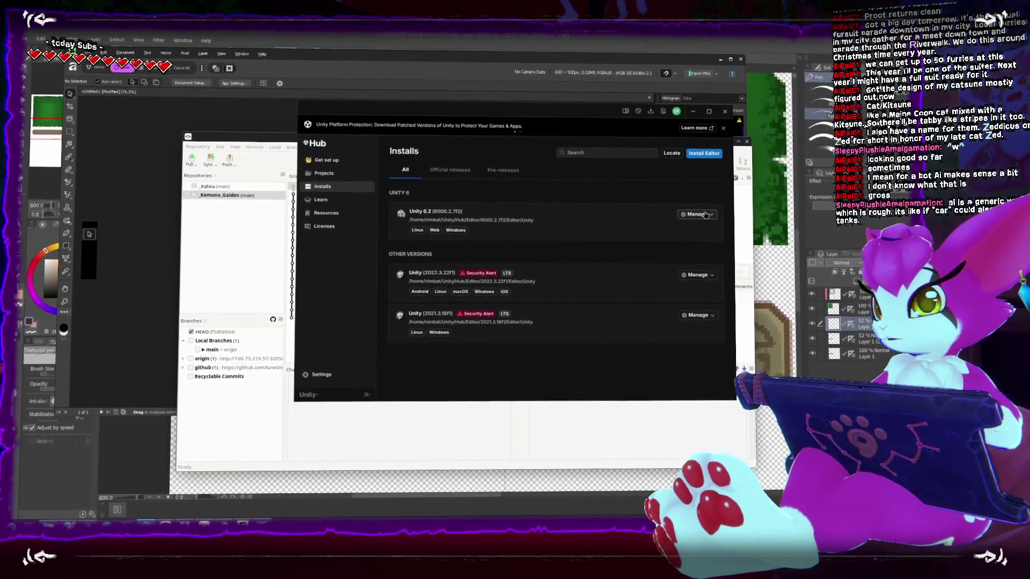
pyautogui.click(704, 150)
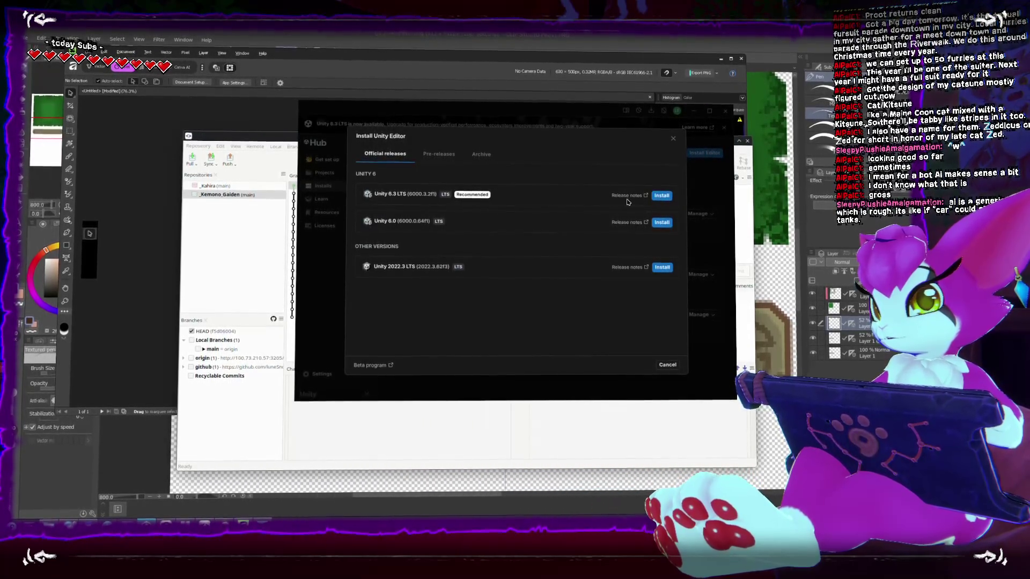
pyautogui.click(662, 195)
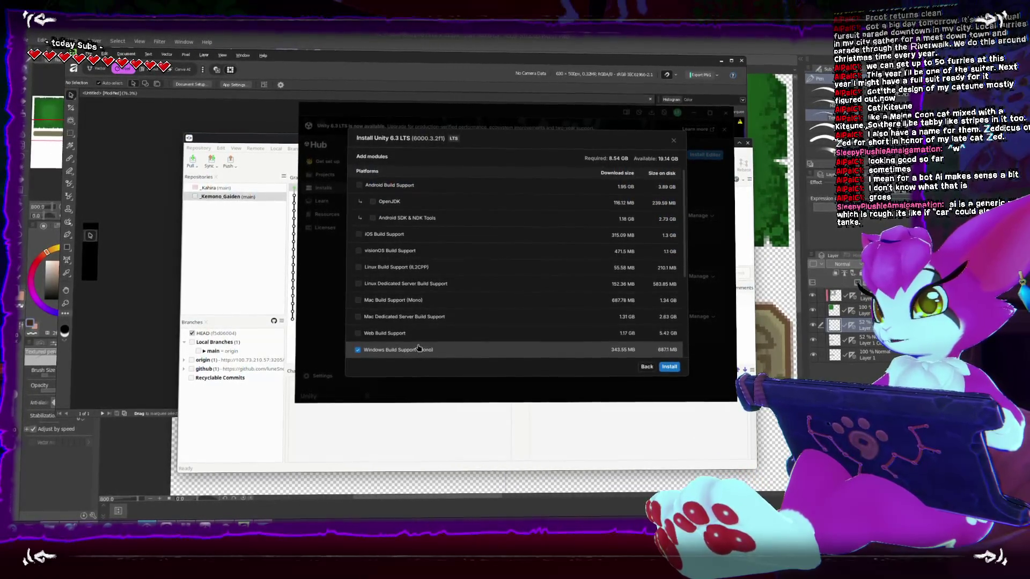
pyautogui.click(364, 267)
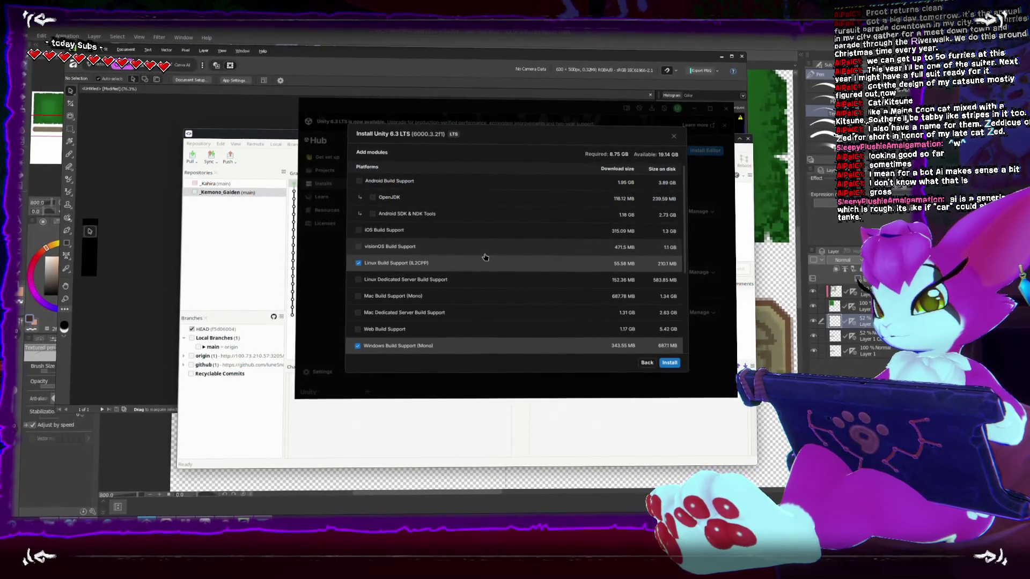
pyautogui.scroll(-4, 485, 258)
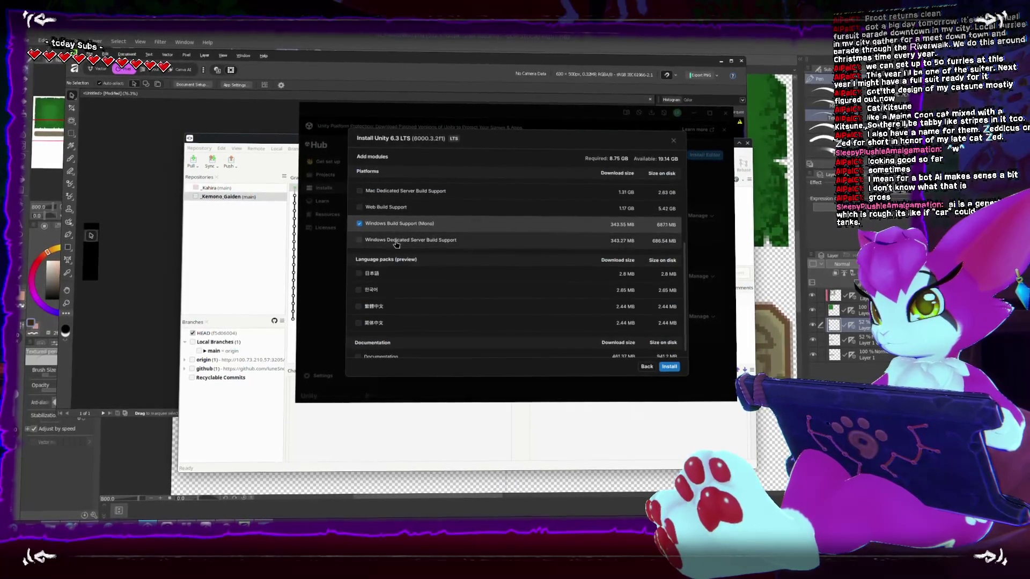
pyautogui.scroll(2, 416, 266)
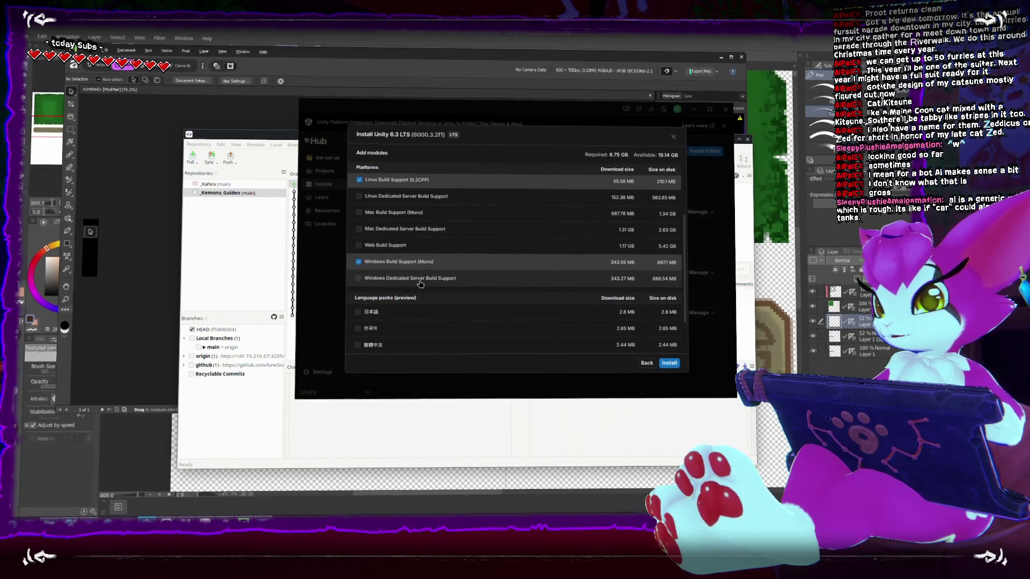
pyautogui.scroll(3, 419, 282)
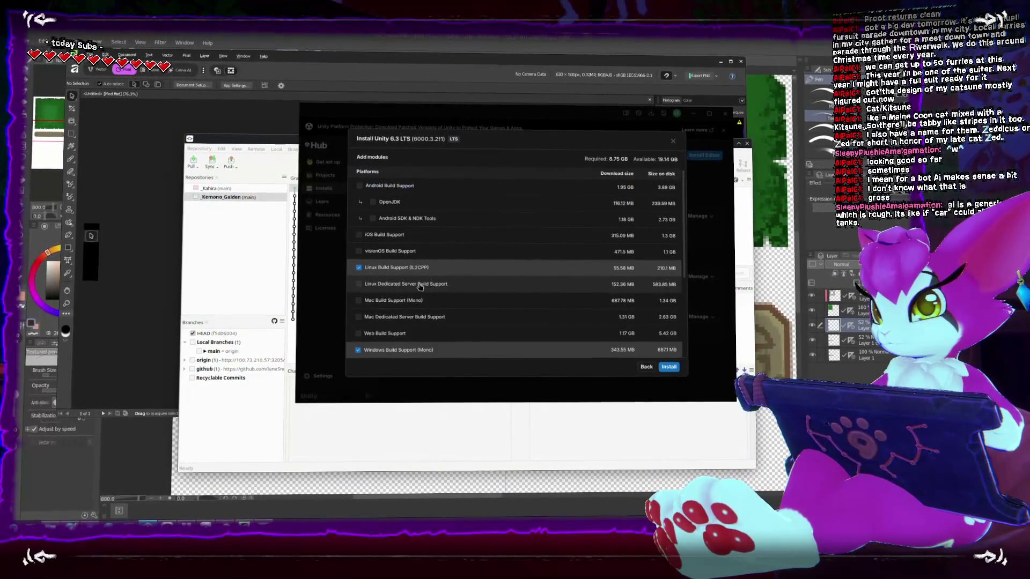
pyautogui.scroll(-3, 419, 286)
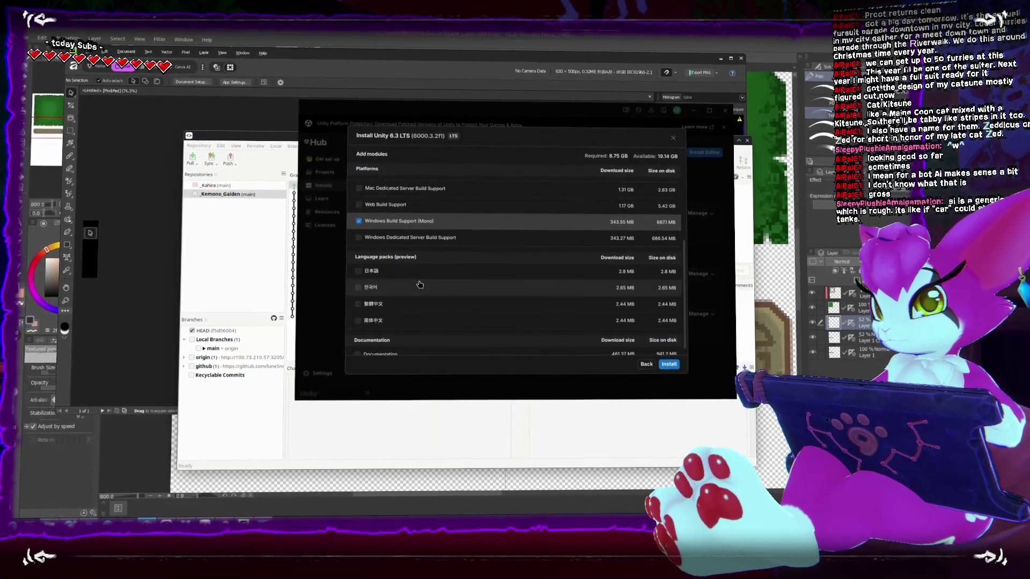
pyautogui.scroll(3, 419, 282)
pyautogui.click(668, 363)
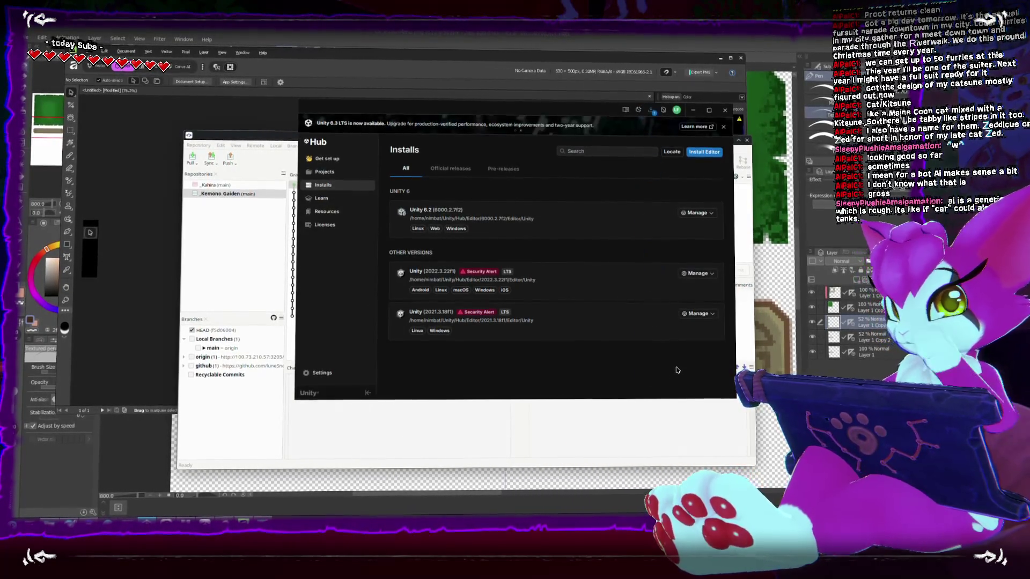
pyautogui.click(653, 115)
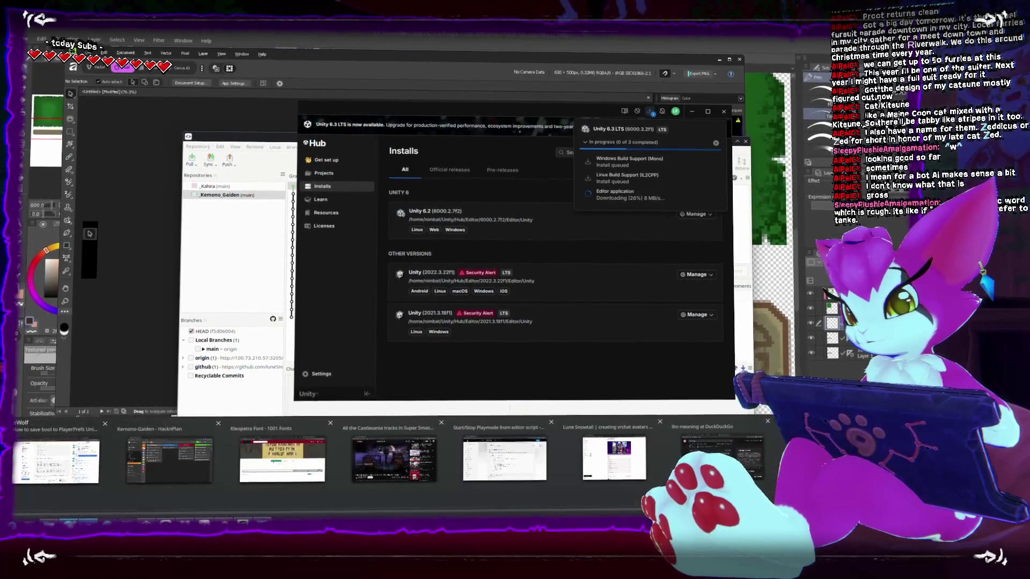
# Cycle through the HacknPlan board, font site and Unity discussions windows, ending on the Patreon avatar poll
pyautogui.hotkey('alt', 'Tab')
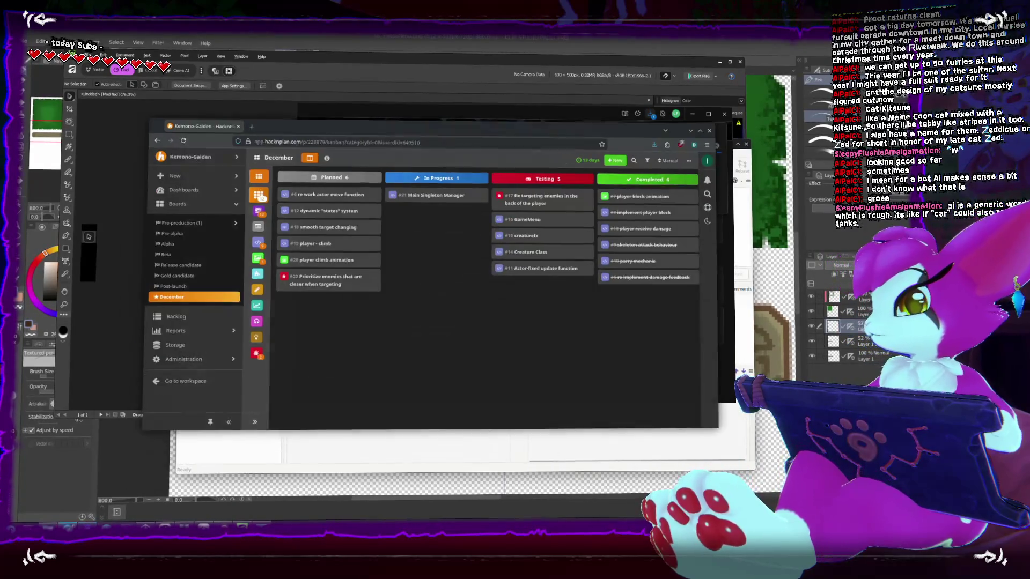
pyautogui.hotkey('alt', 'Tab')
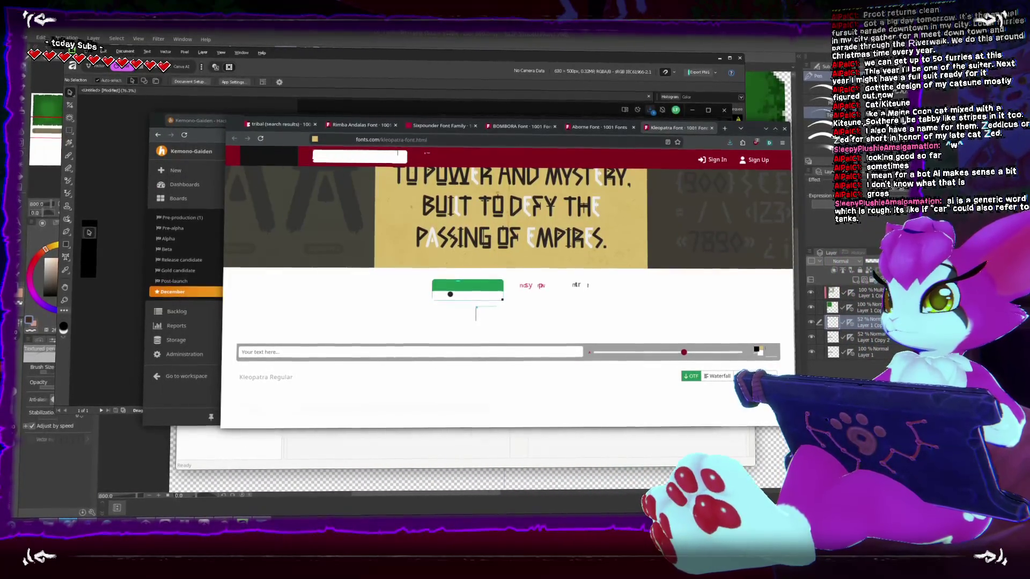
pyautogui.hotkey('alt', 'Tab')
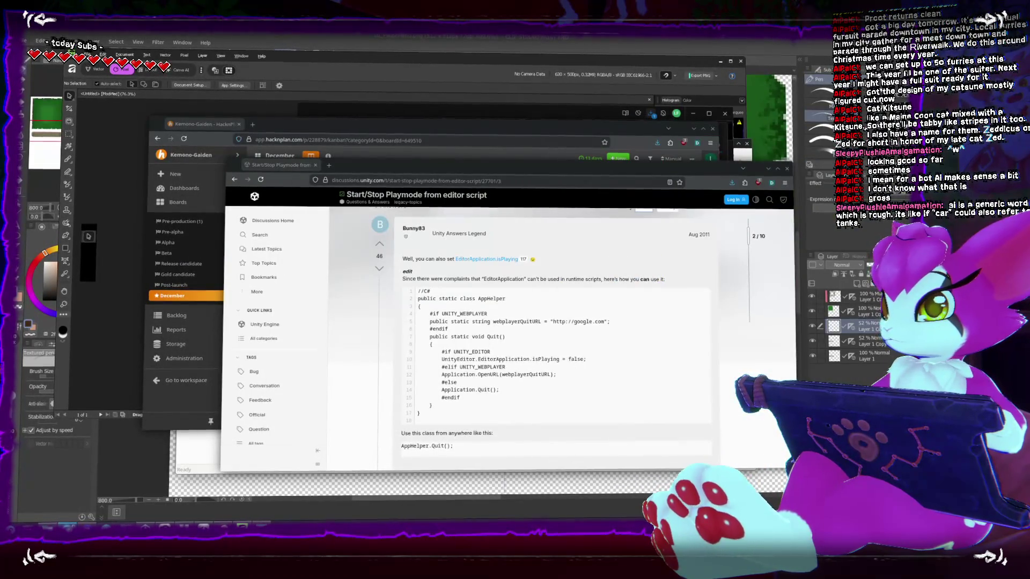
pyautogui.hotkey('alt', 'Tab')
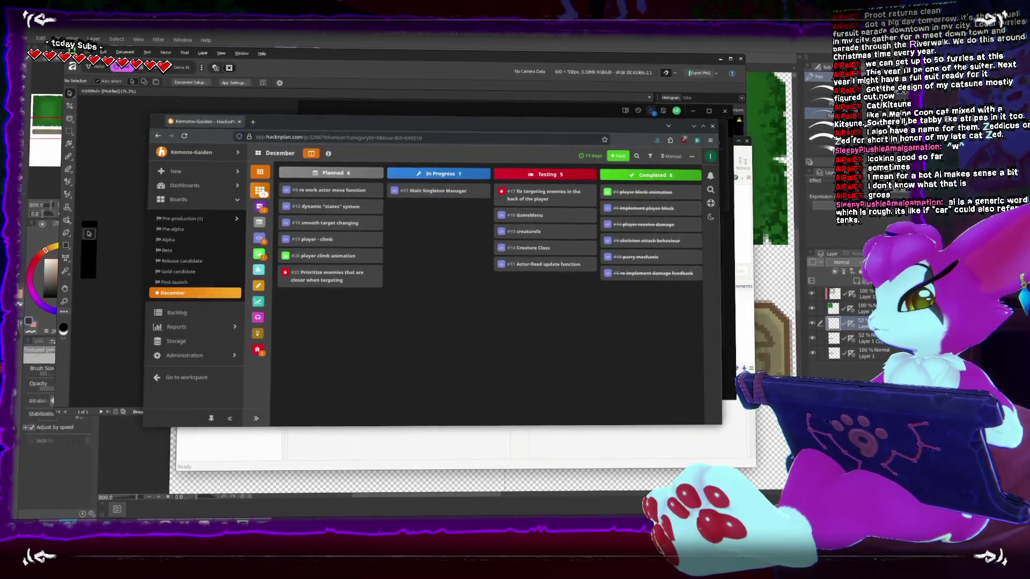
pyautogui.hotkey('alt', 'Tab')
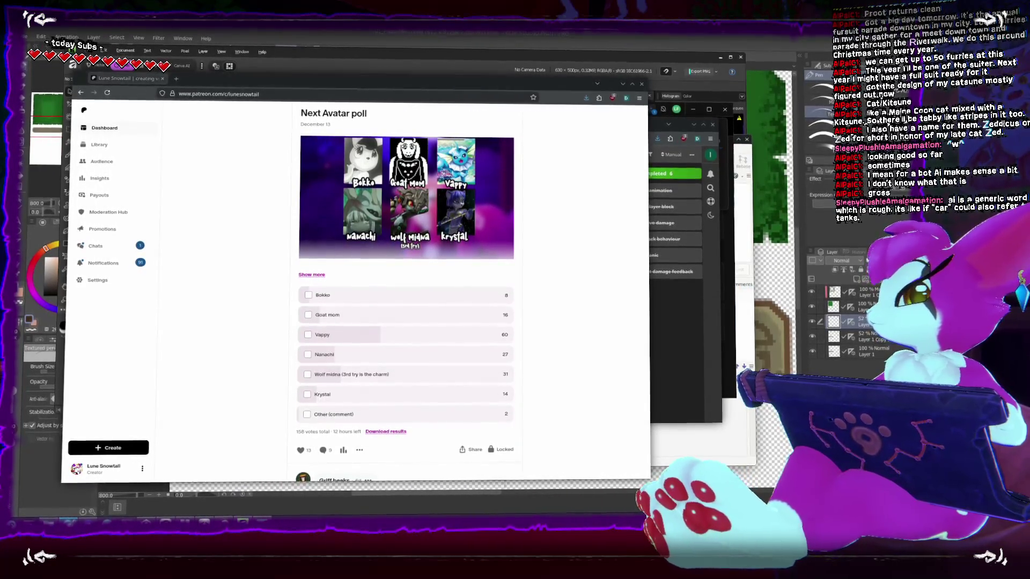
pyautogui.scroll(-1, 394, 234)
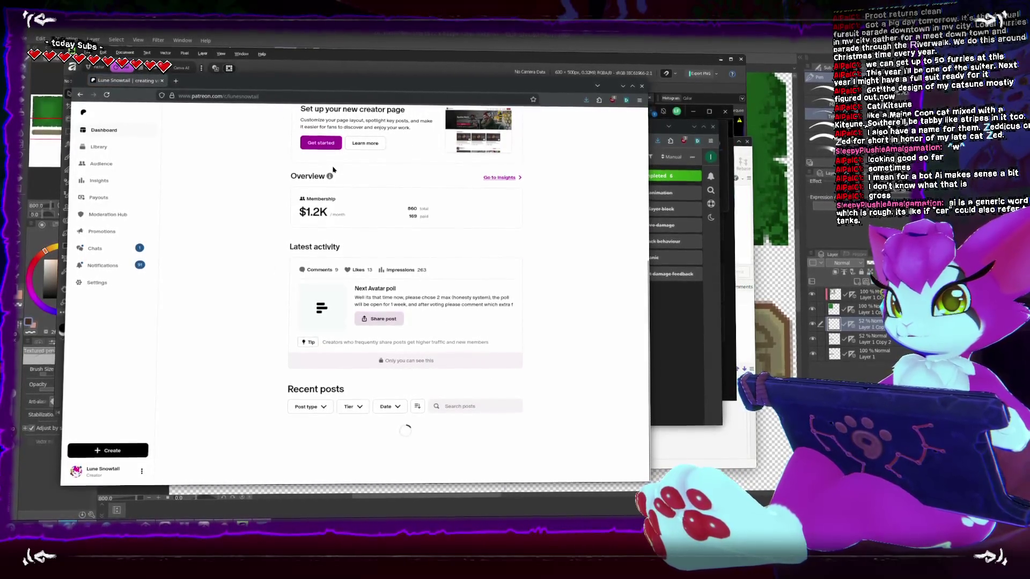
pyautogui.scroll(-5, 334, 169)
pyautogui.scroll(-5, 334, 170)
pyautogui.scroll(-5, 334, 169)
pyautogui.scroll(-5, 334, 170)
pyautogui.scroll(-5, 334, 170)
pyautogui.scroll(-4, 334, 170)
pyautogui.scroll(-3, 333, 170)
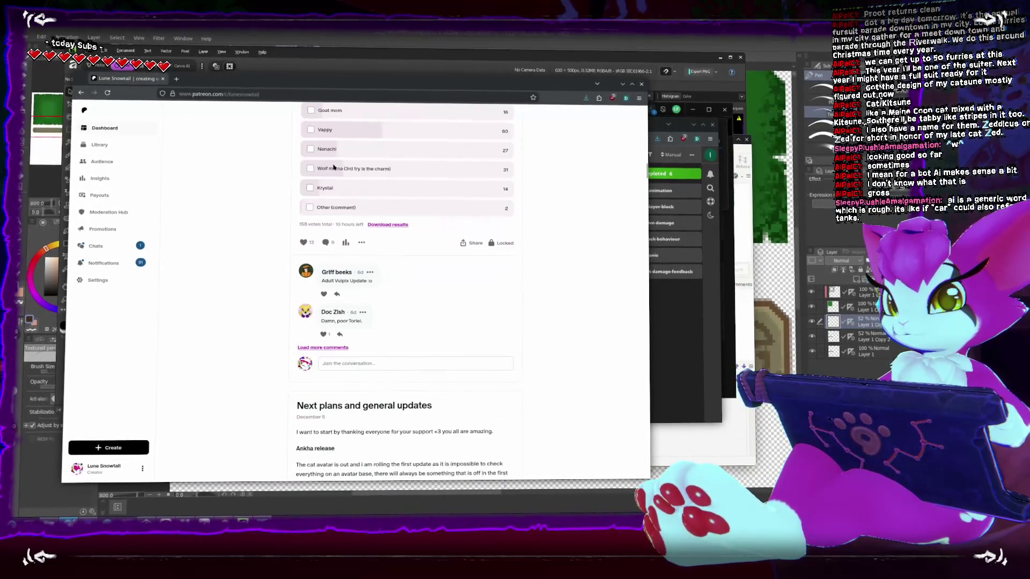
pyautogui.scroll(4, 332, 168)
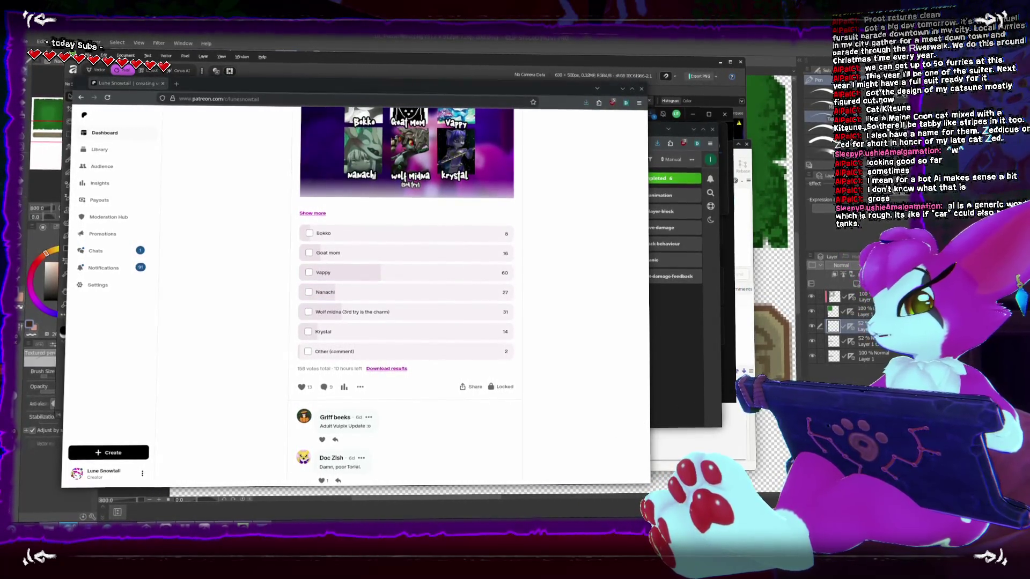
pyautogui.click(129, 79)
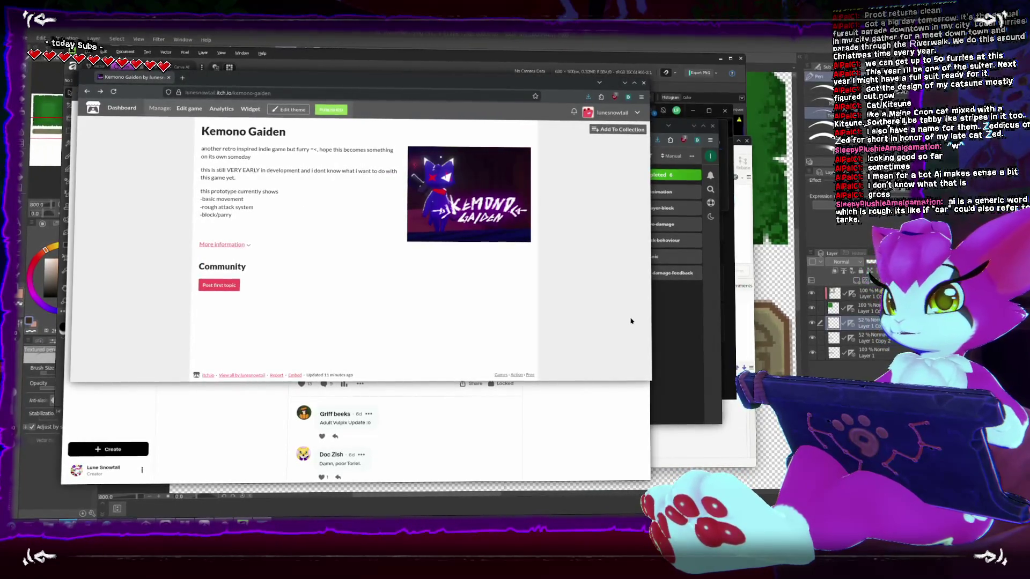
# In the theme editor, give the page a dark blue background and white #FFFFFF text
pyautogui.click(287, 110)
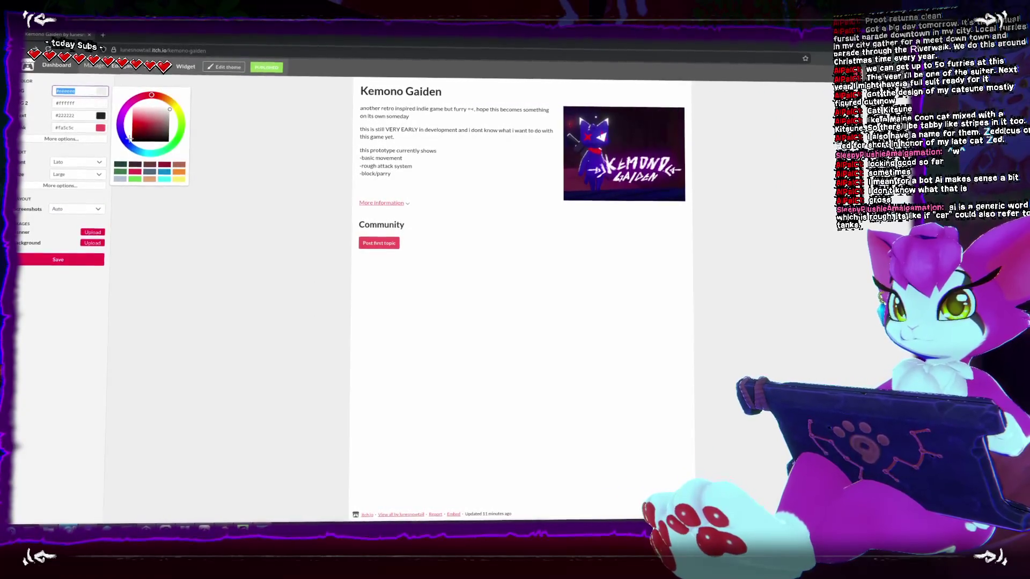
pyautogui.moveTo(139, 127); pyautogui.dragTo(133, 138)
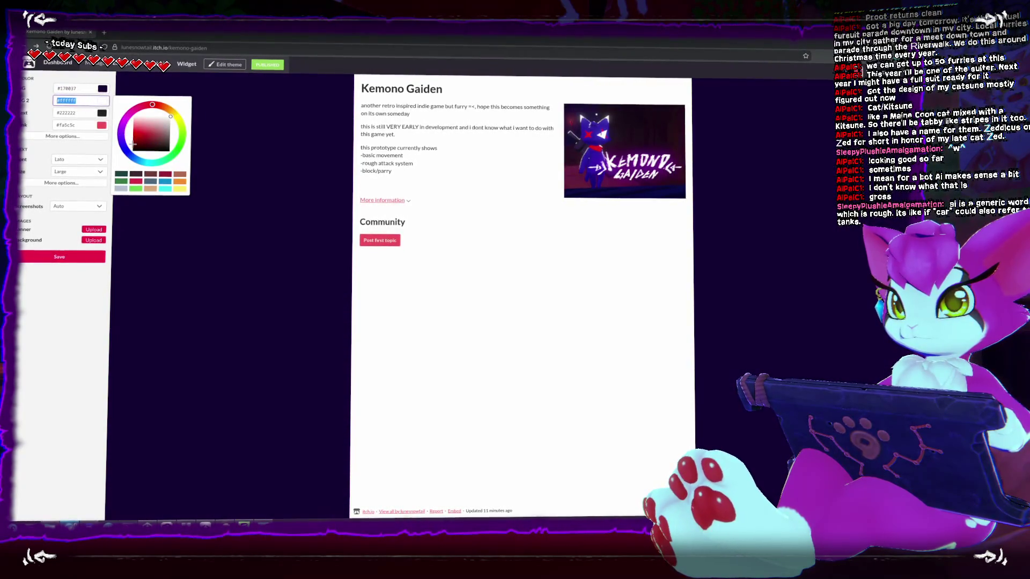
pyautogui.moveTo(139, 144)
pyautogui.mouseDown()
pyautogui.moveTo(130, 157)
pyautogui.moveTo(119, 135)
pyautogui.mouseUp()
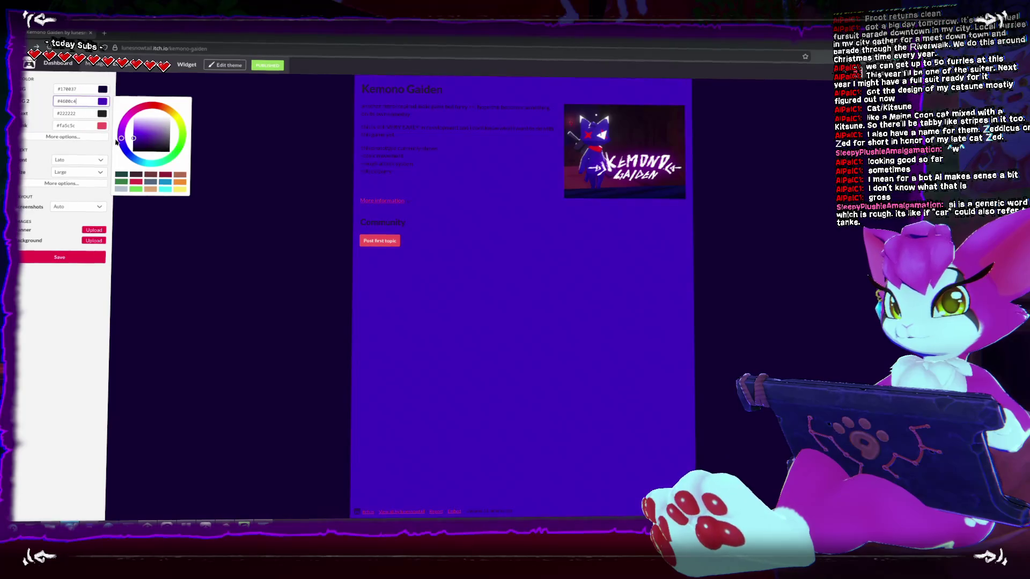
pyautogui.moveTo(116, 144); pyautogui.dragTo(115, 152)
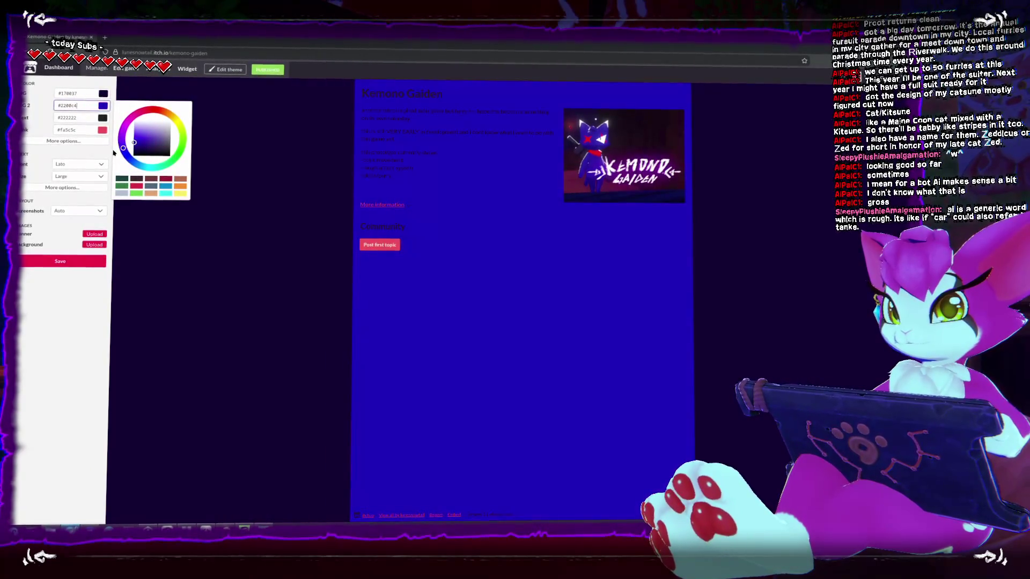
pyautogui.click(134, 129)
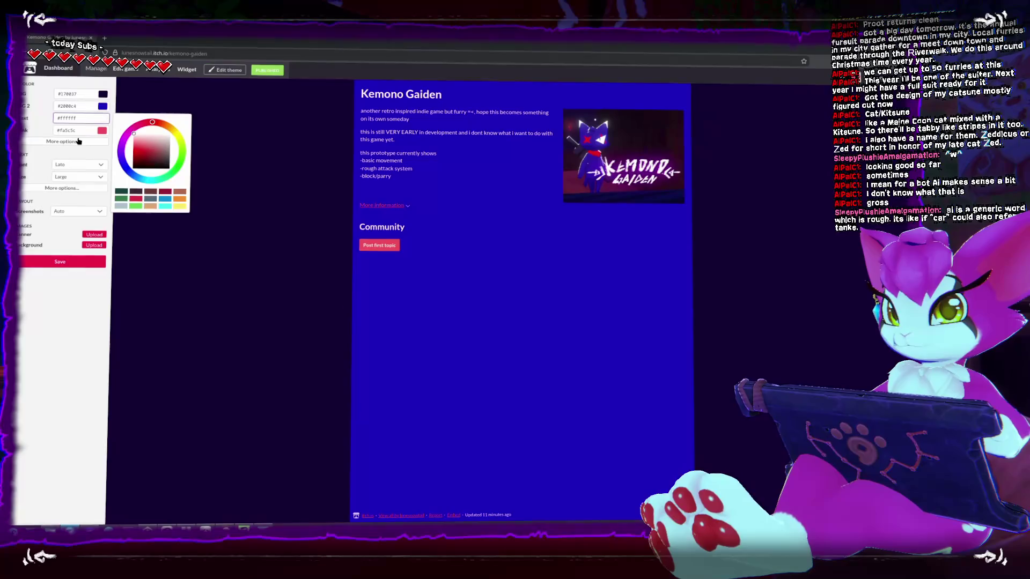
# Set the second background colour to a dull purple-navy, keep automatic screenshot layout, and save the theme
pyautogui.click(77, 104)
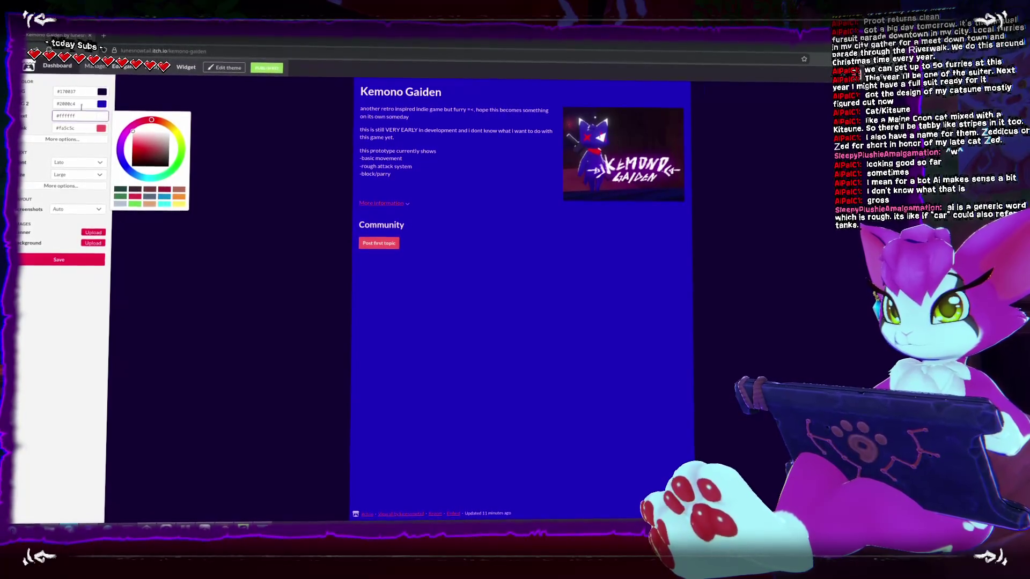
pyautogui.click(131, 143)
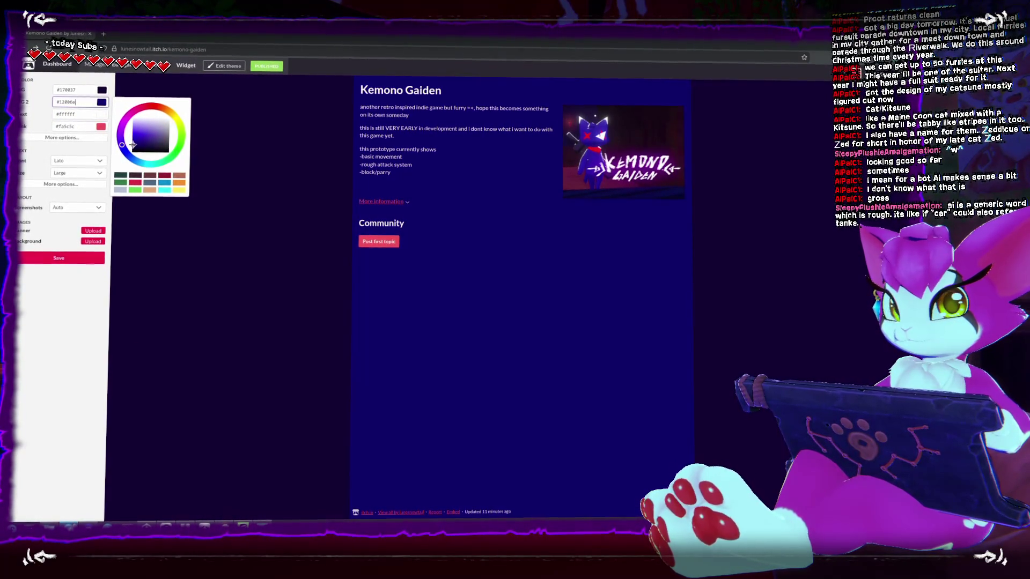
pyautogui.moveTo(139, 147); pyautogui.dragTo(155, 149)
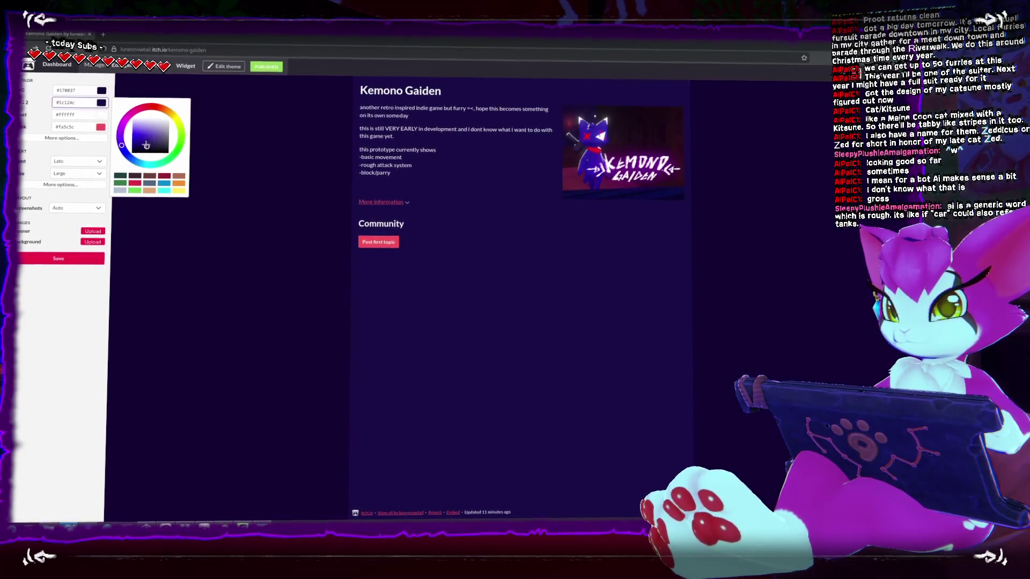
pyautogui.click(69, 207)
pyautogui.click(63, 222)
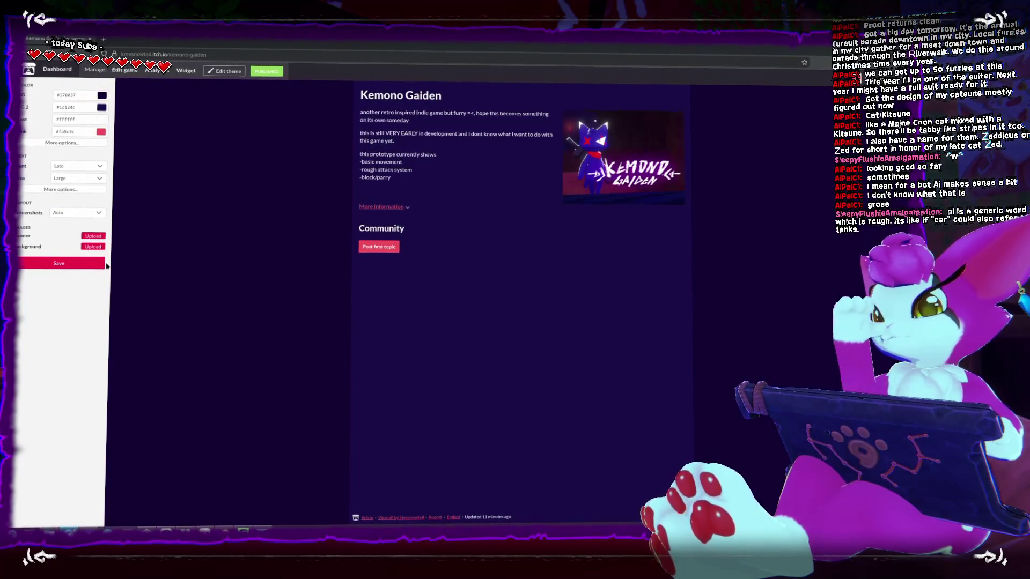
pyautogui.click(88, 261)
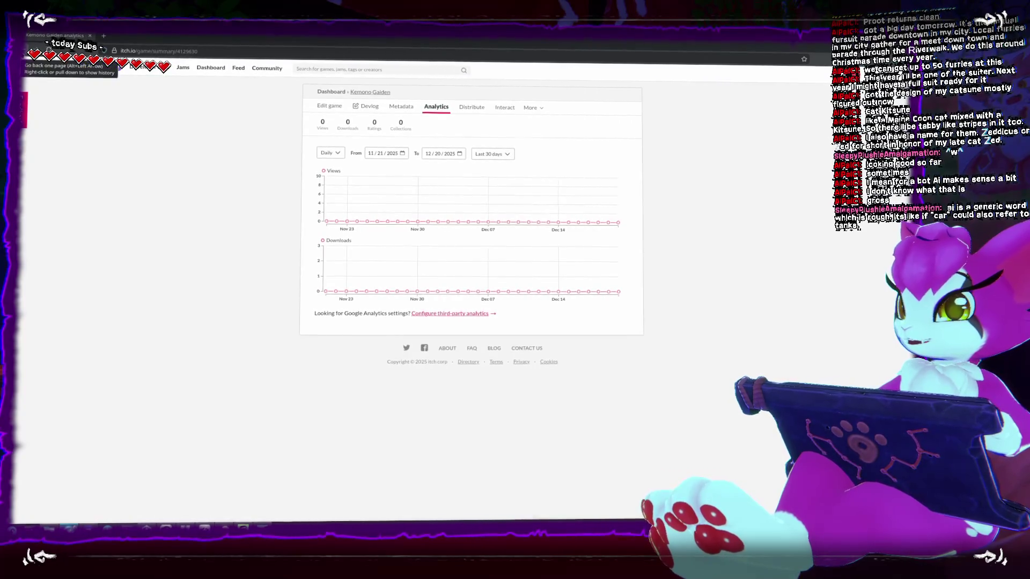
# Start a new Kemono Gaiden devlog post with the general update post type
pyautogui.click(364, 109)
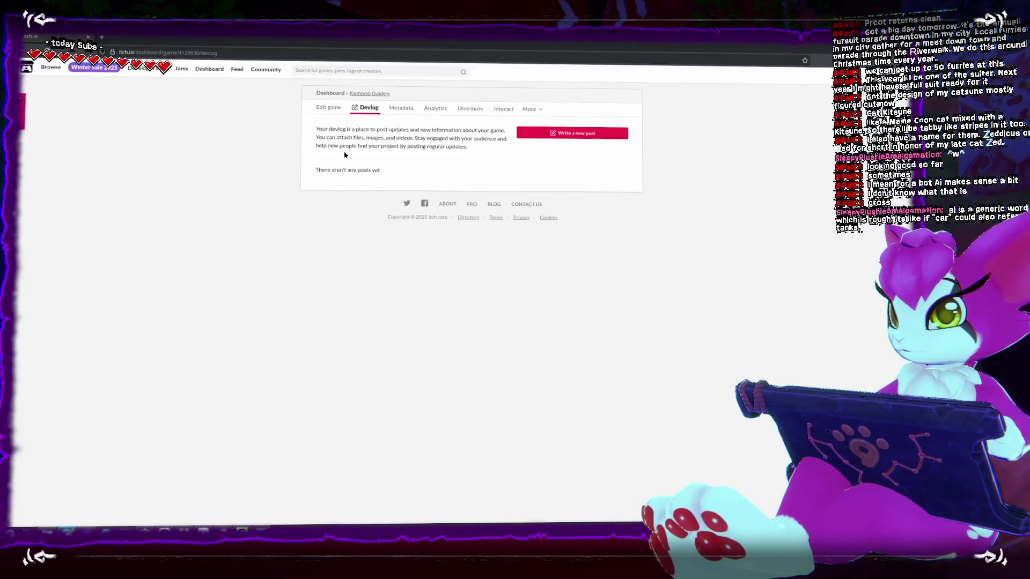
pyautogui.click(573, 131)
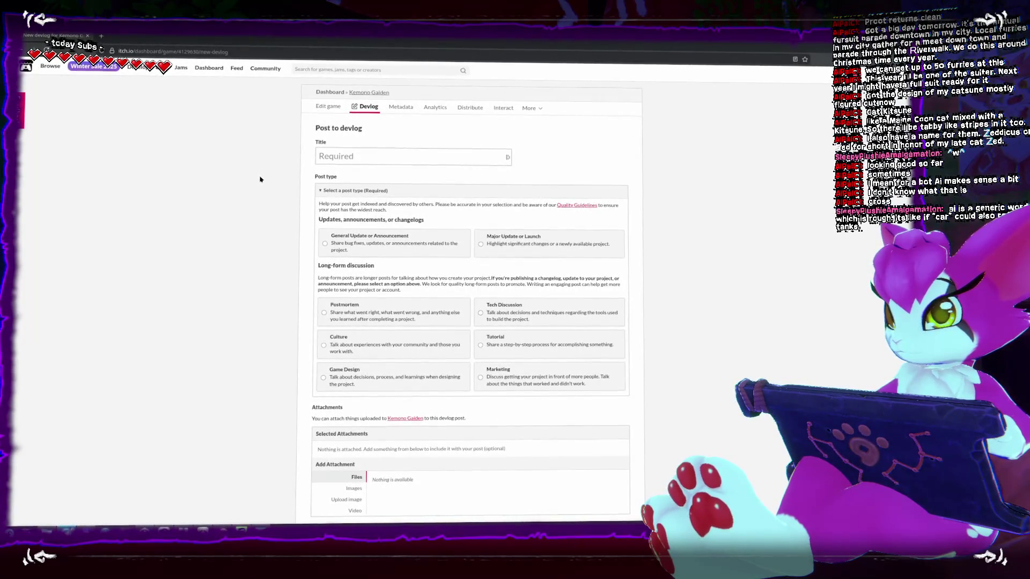
pyautogui.click(378, 240)
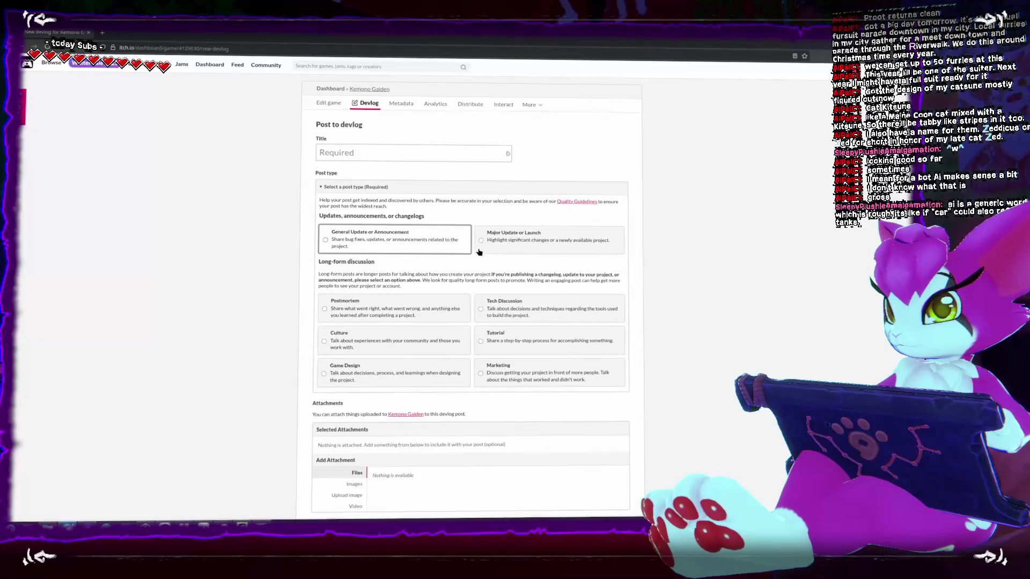
pyautogui.scroll(-1, 504, 250)
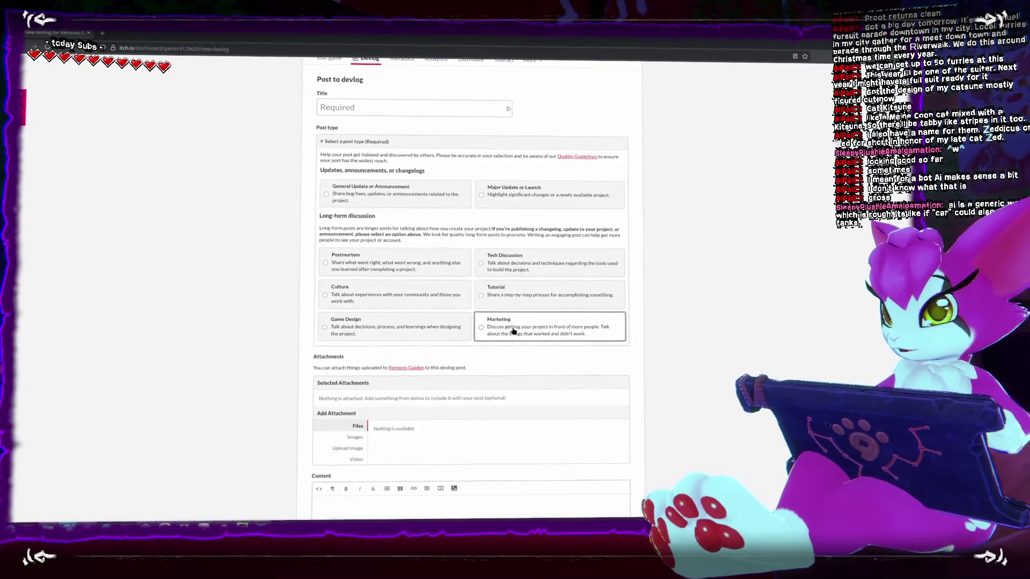
pyautogui.scroll(-1, 228, 298)
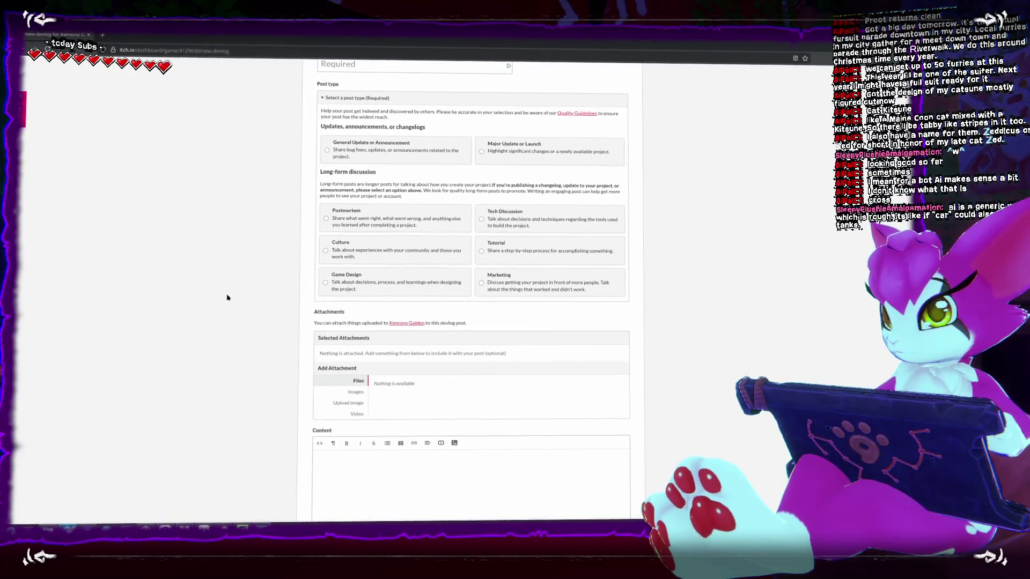
pyautogui.scroll(-3, 227, 298)
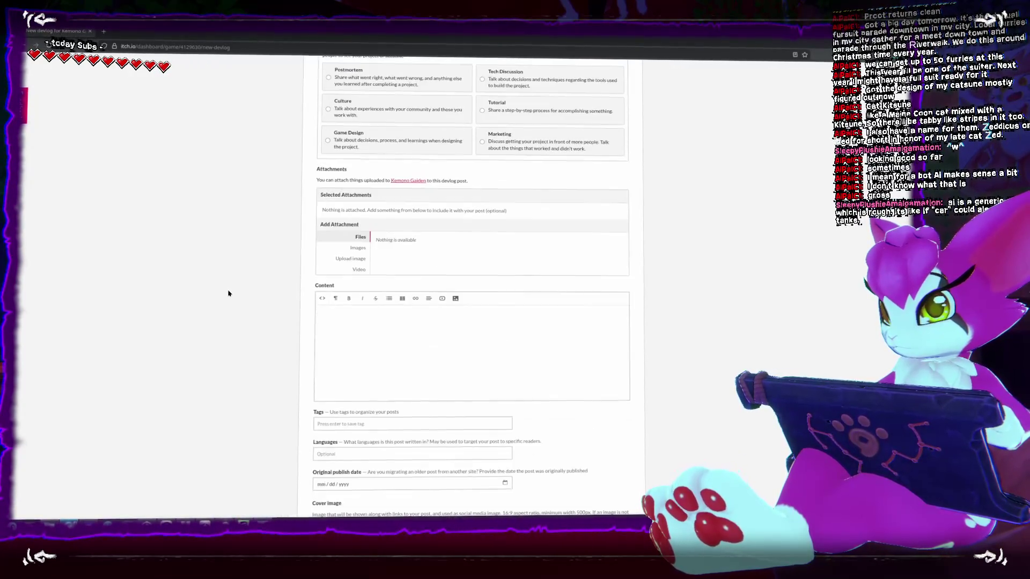
pyautogui.scroll(-3, 229, 294)
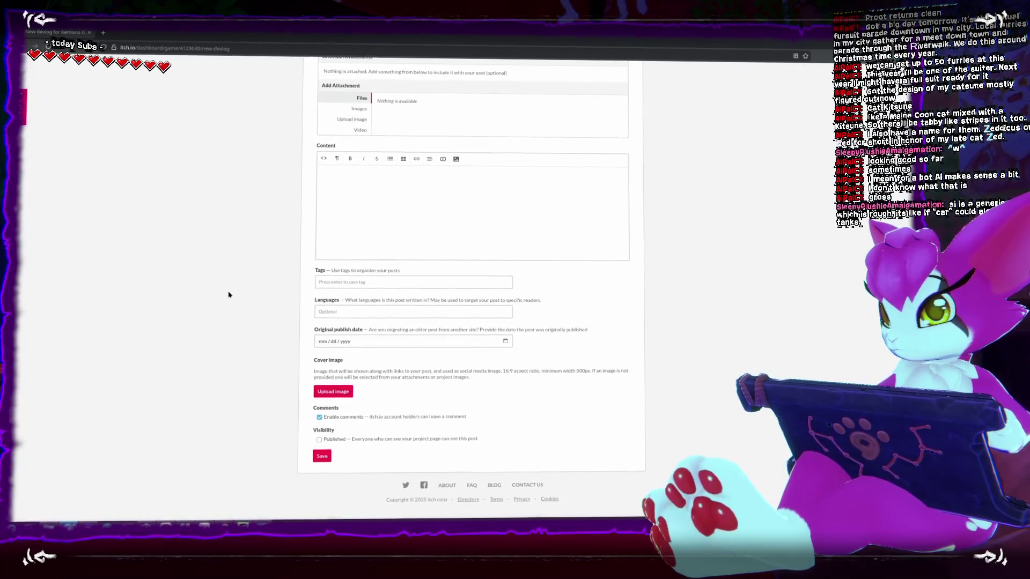
pyautogui.scroll(10, 229, 296)
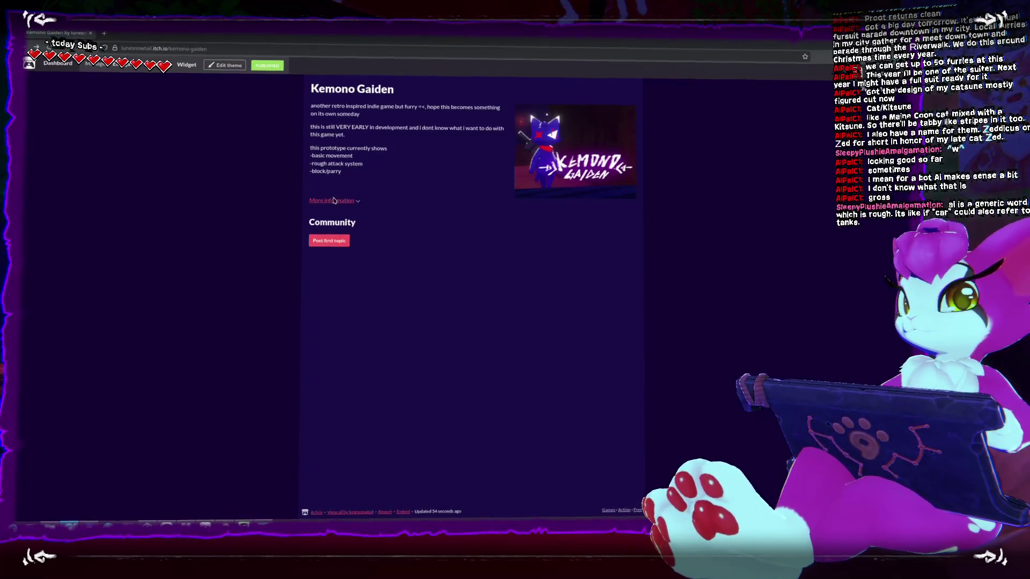
# Shrink the itch.io browser, raise the Patreon window, and bring Unity Hub's downloads forward
pyautogui.moveTo(451, 45); pyautogui.dragTo(613, 81)
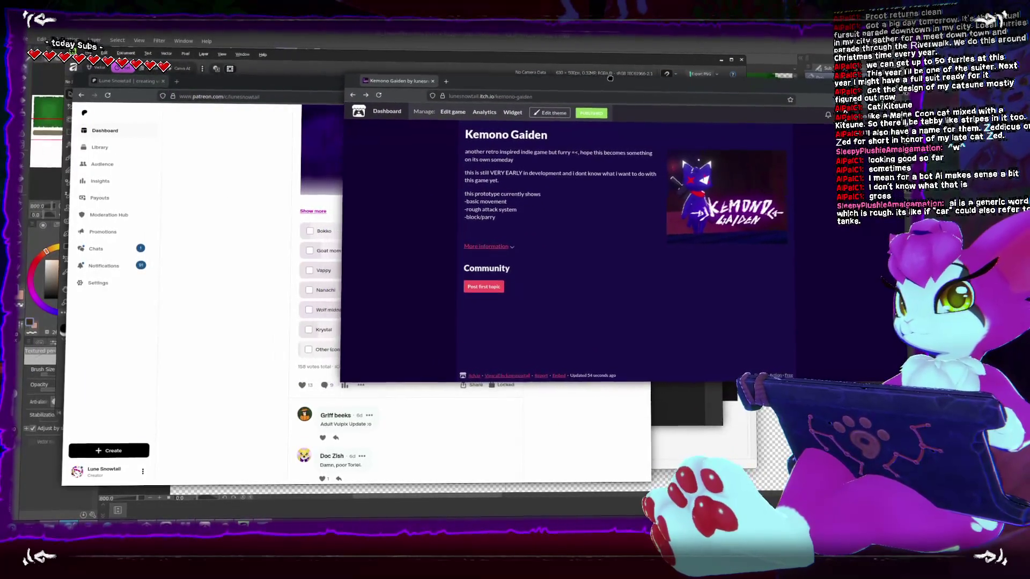
pyautogui.click(242, 211)
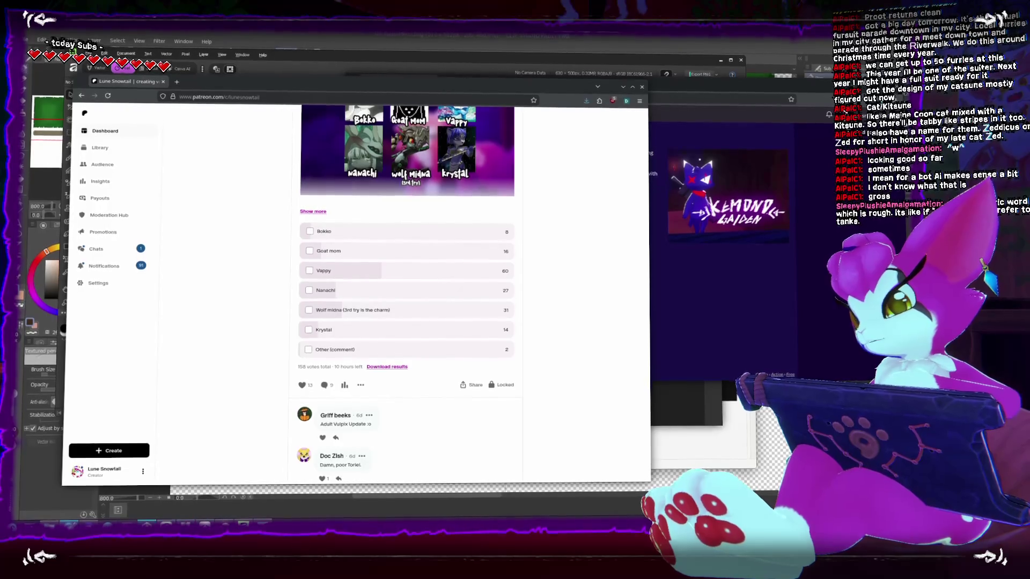
pyautogui.hotkey('alt', 'Tab')
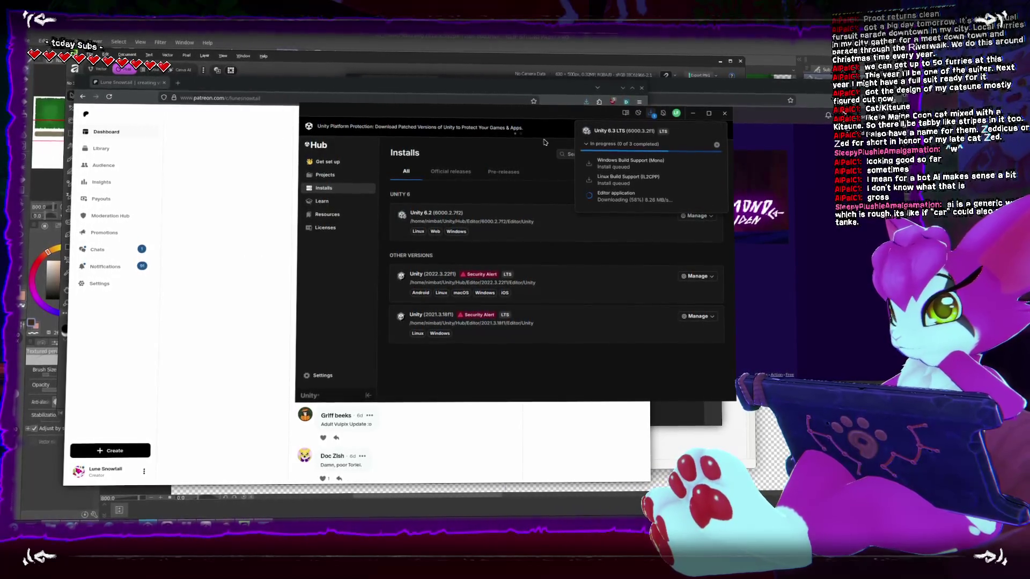
# Move Unity Hub aside, expand the three in-progress 6.3 LTS downloads, and minimize the Patreon window
pyautogui.moveTo(606, 108)
pyautogui.mouseDown()
pyautogui.moveTo(671, 80)
pyautogui.moveTo(794, 77)
pyautogui.mouseUp()
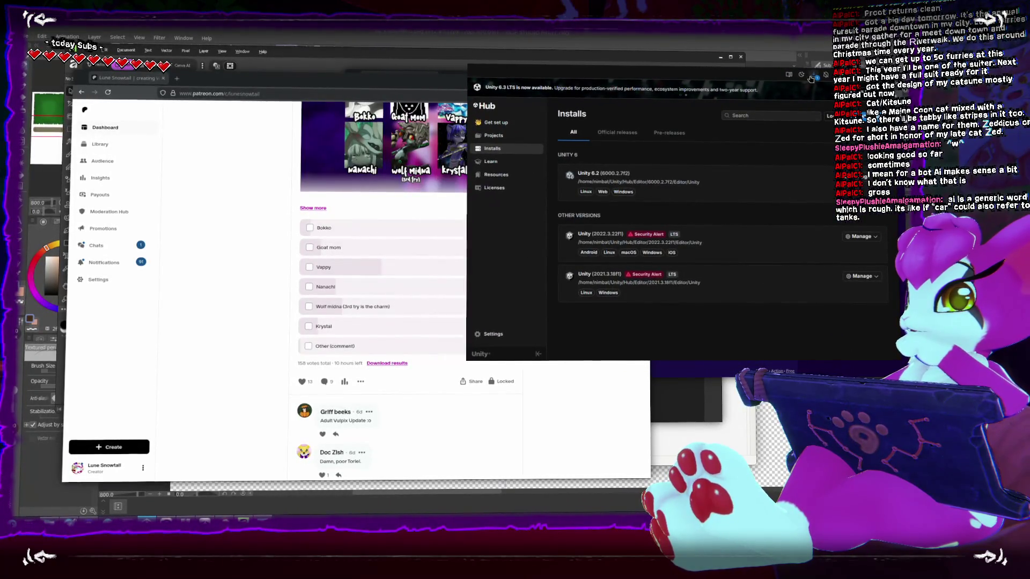
pyautogui.click(752, 108)
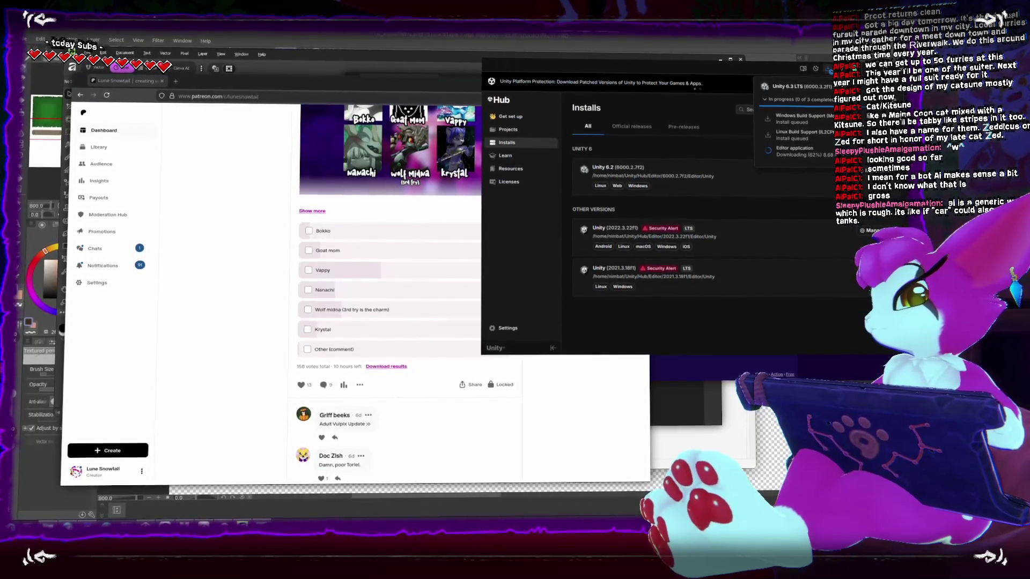
pyautogui.click(408, 87)
pyautogui.moveTo(670, 69)
pyautogui.mouseDown()
pyautogui.moveTo(672, 57)
pyautogui.moveTo(660, 62)
pyautogui.mouseUp()
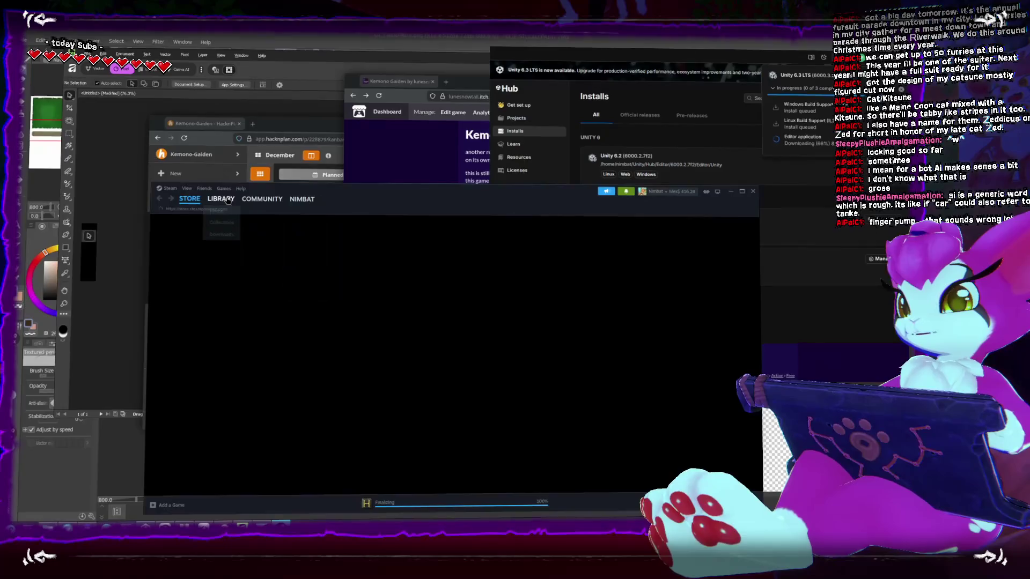
# Launch PUMP IT UP RISE from the Steam library
pyautogui.click(220, 199)
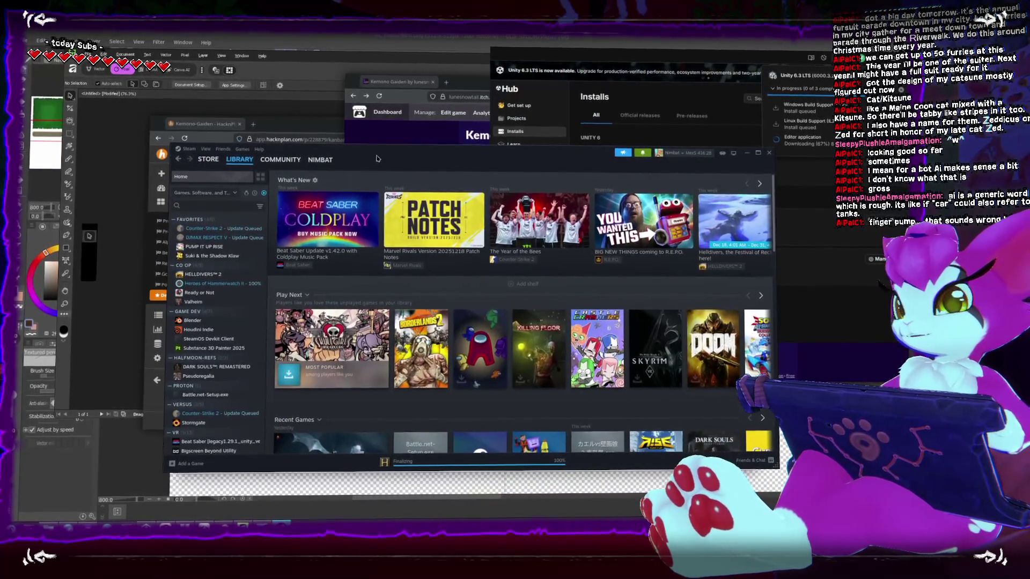
pyautogui.click(203, 247)
pyautogui.click(298, 296)
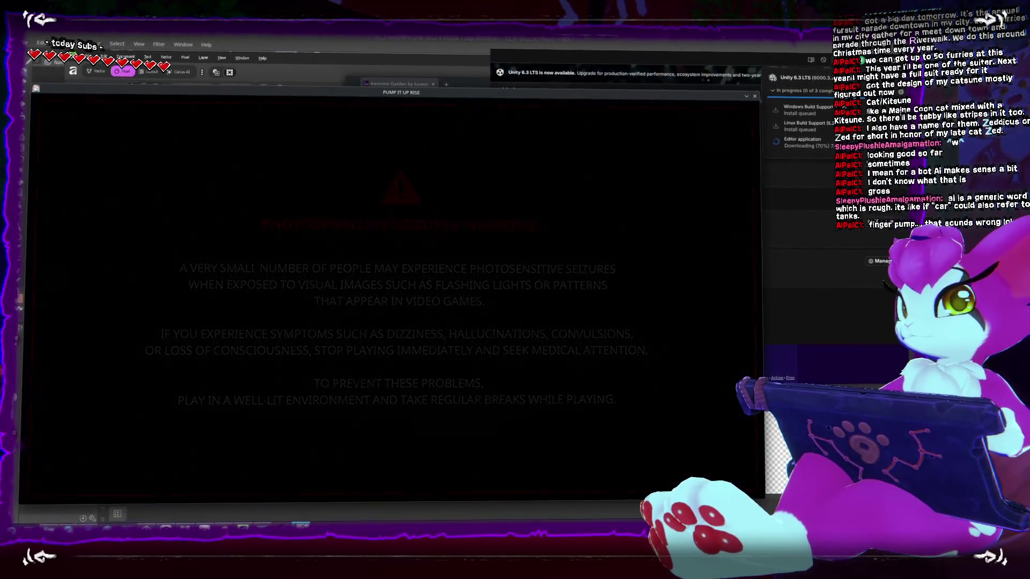
# Skip the intro, peek into the game's Option menu, and back out to station select
pyautogui.press('Return')
pyautogui.press('F1')
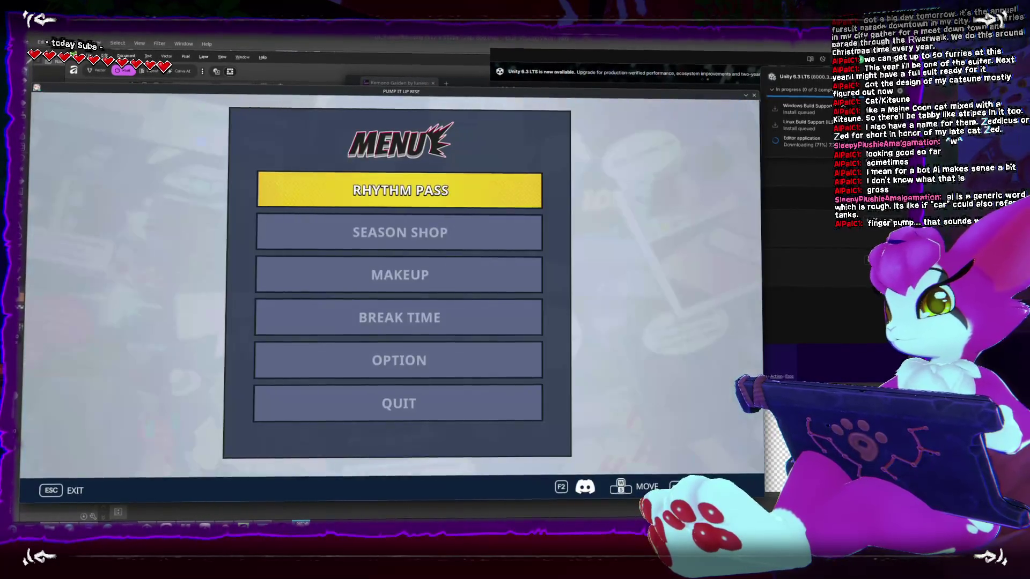
pyautogui.press('Down')
pyautogui.press('Down')
pyautogui.press('Down')
pyautogui.press('Down')
pyautogui.press('Return')
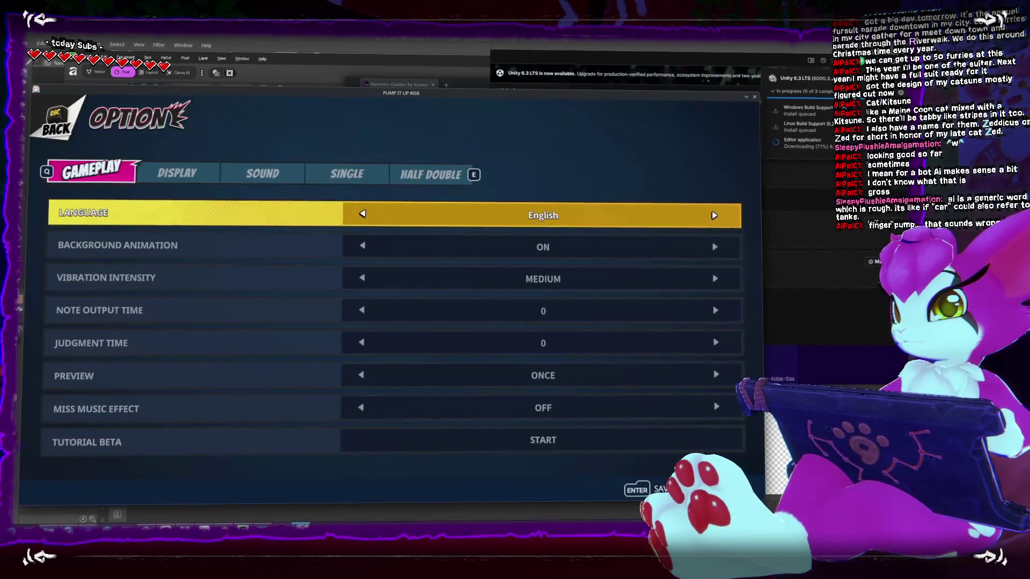
pyautogui.press('Escape')
pyautogui.press('Up')
pyautogui.press('Up')
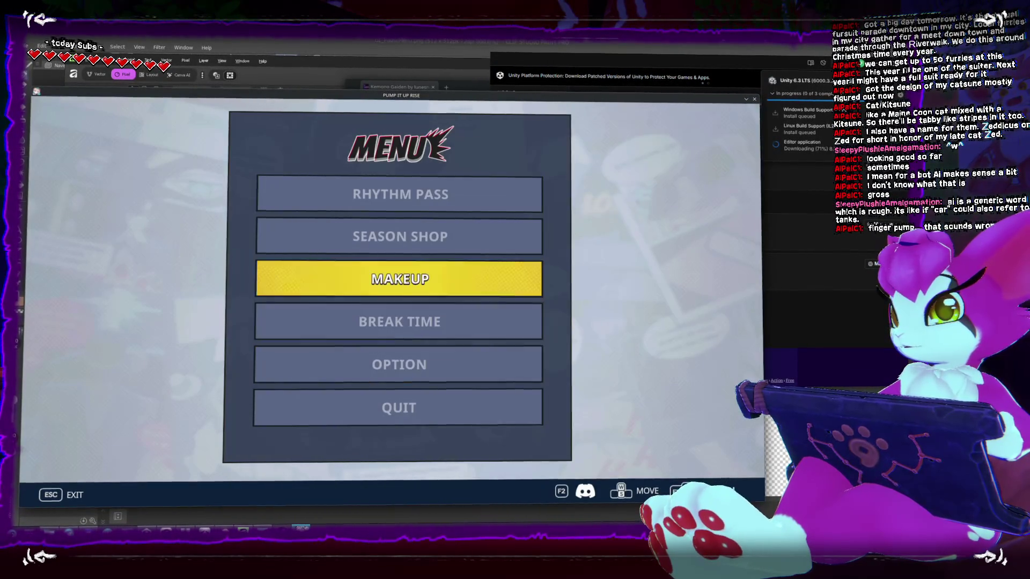
pyautogui.press('Escape')
# Enter the Master division, select Chess and Chase on its level 20 chart, and start it
pyautogui.press('Left')
pyautogui.press('Return')
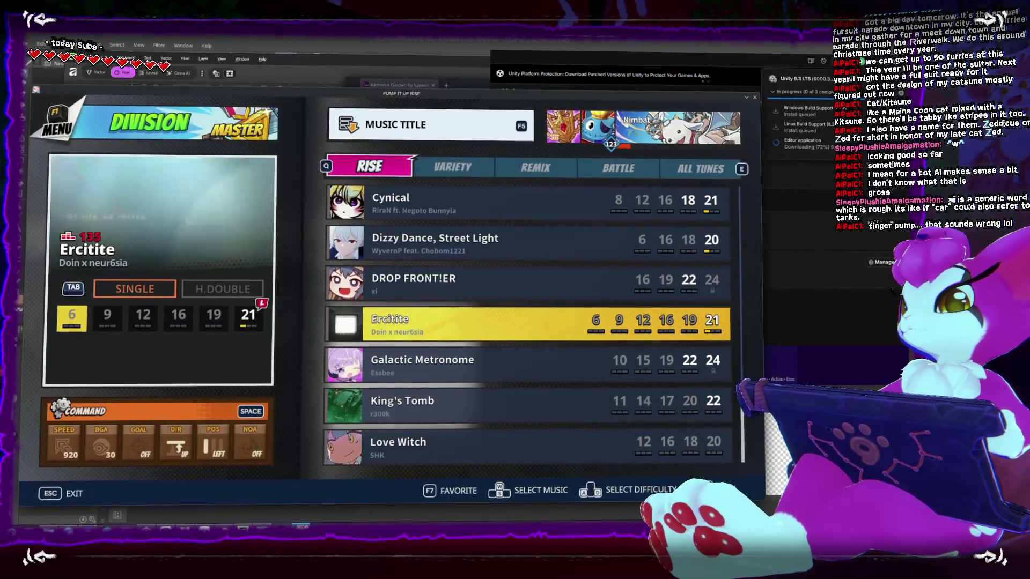
pyautogui.press('Up')
pyautogui.press('Up')
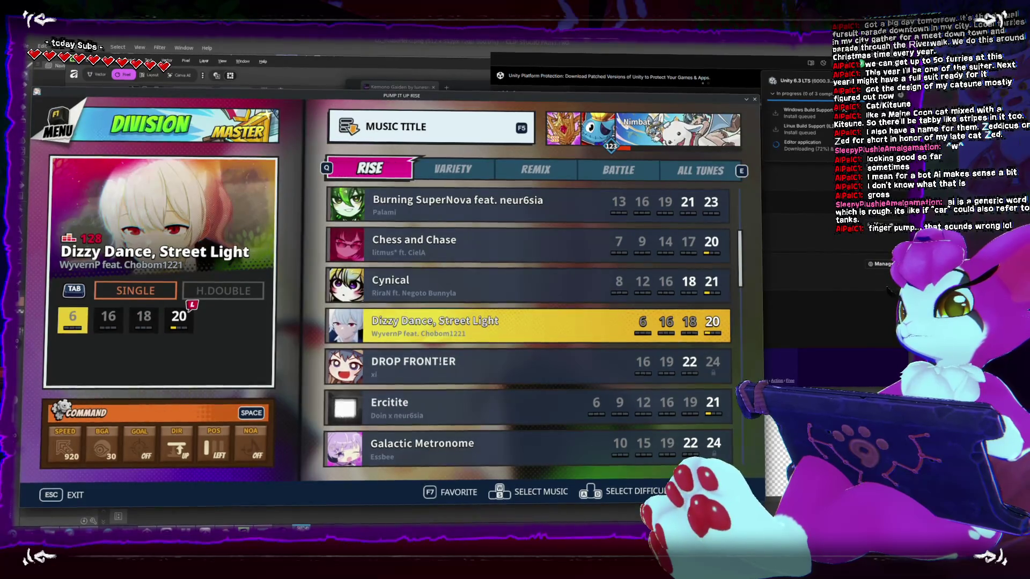
pyautogui.press('Up')
pyautogui.press('Up')
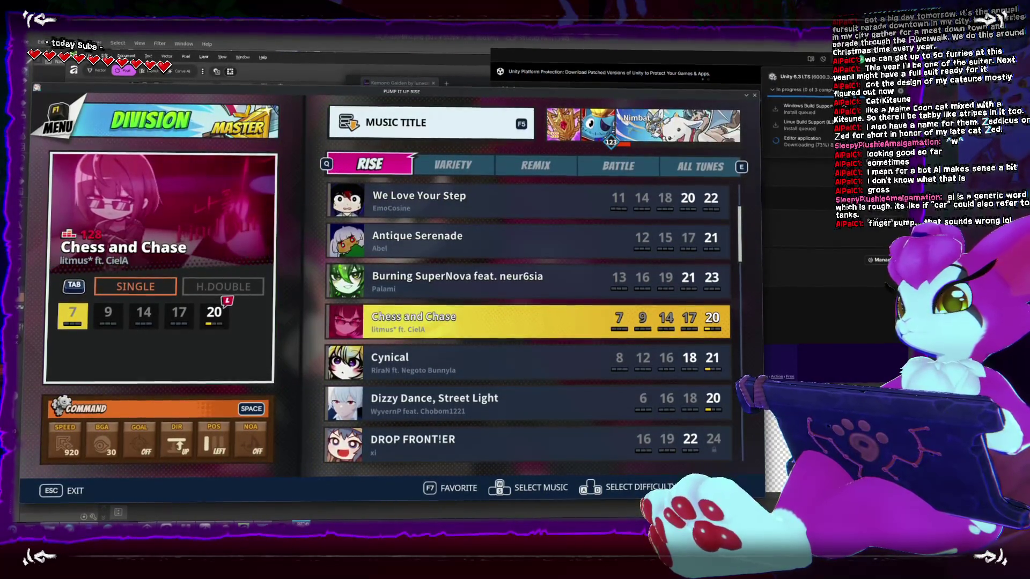
pyautogui.press('Right')
pyautogui.press('Right')
pyautogui.press('Right')
pyautogui.press('Right')
pyautogui.press('Return')
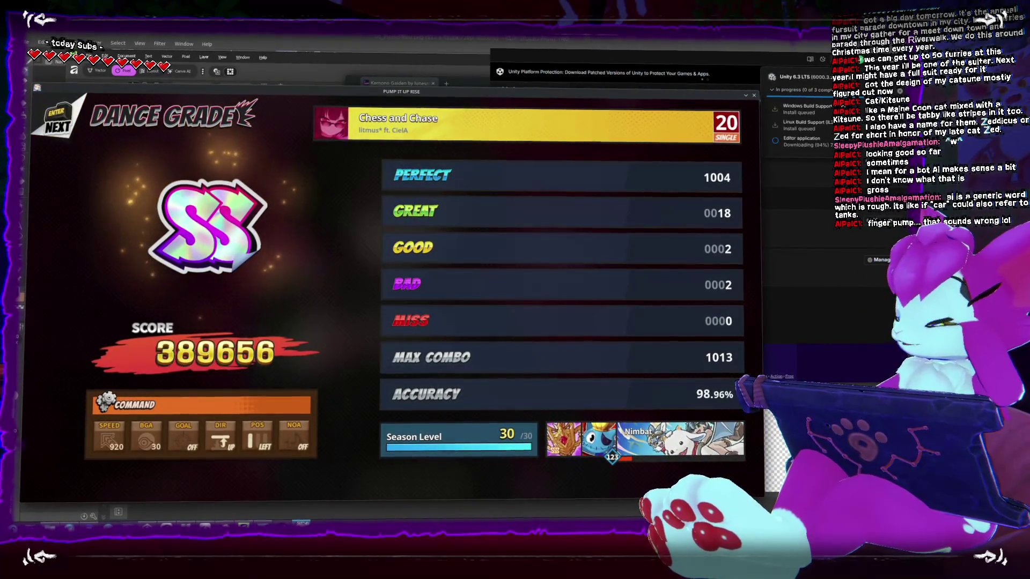
# From results, switch to the BATTLE category and start the level 22 CROSS OVER feat. LyuU chart
pyautogui.press('Return')
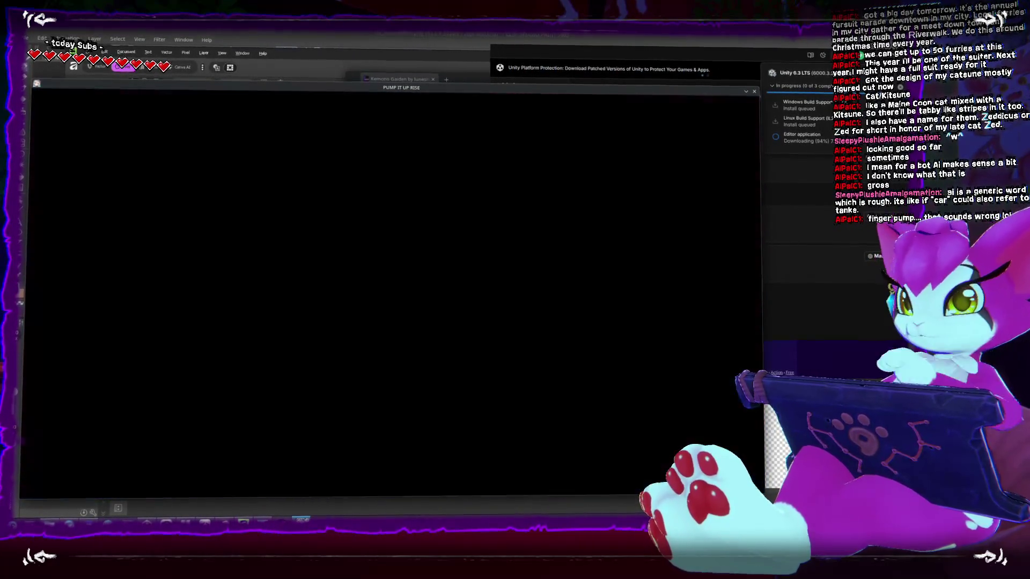
pyautogui.press('e')
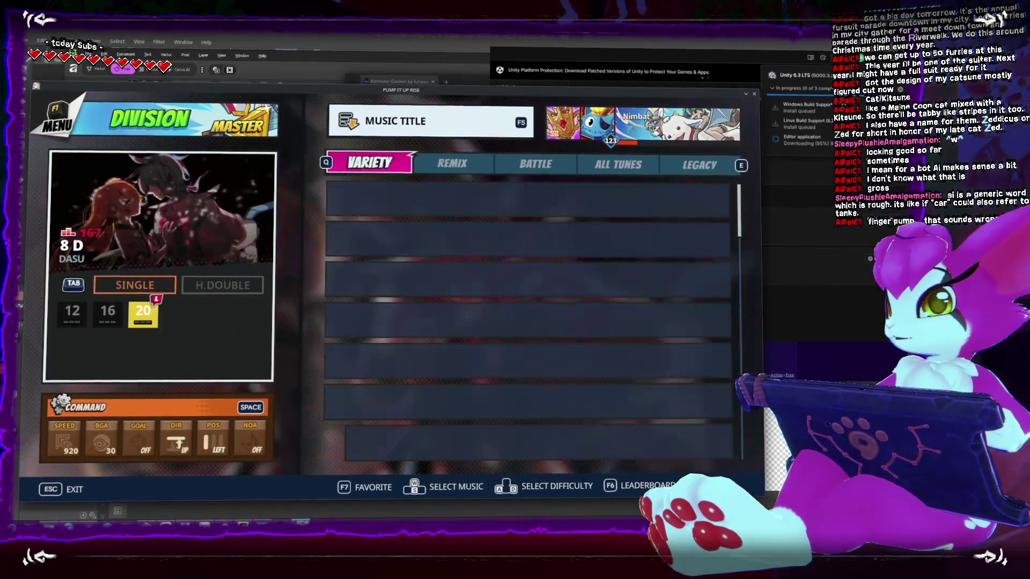
pyautogui.press('e')
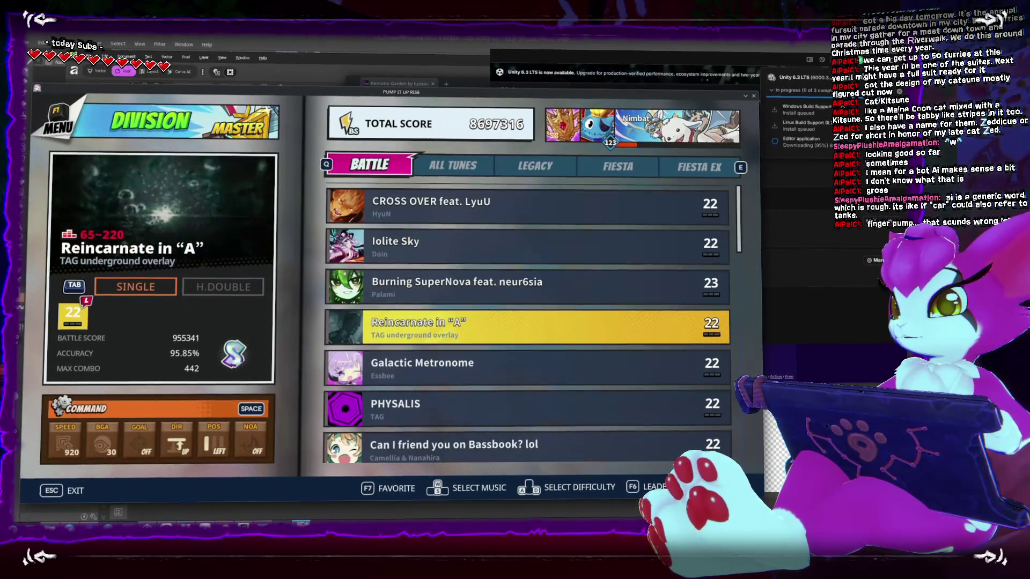
pyautogui.press('Up')
pyautogui.press('Up')
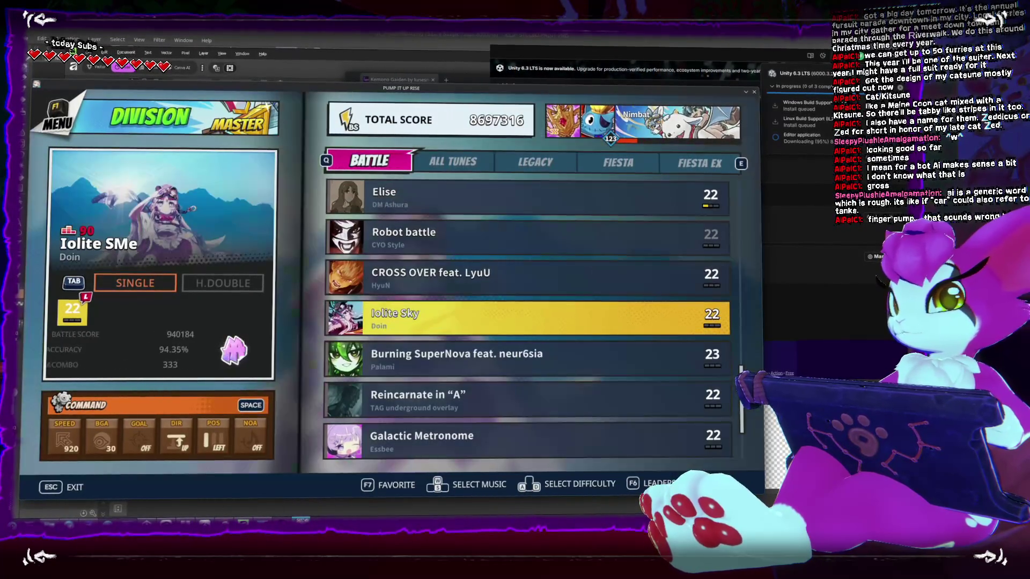
pyautogui.press('Up')
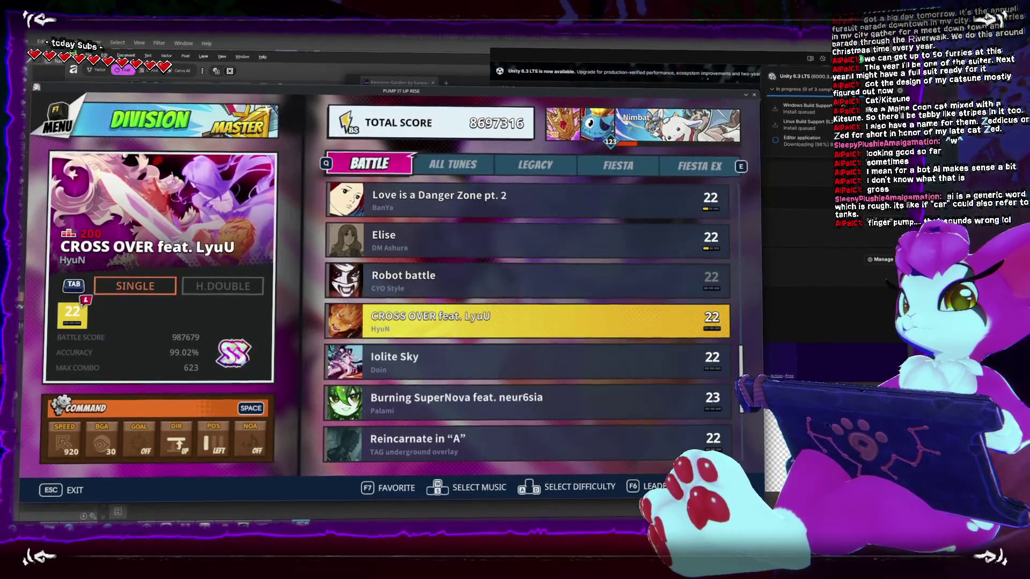
pyautogui.press('Return')
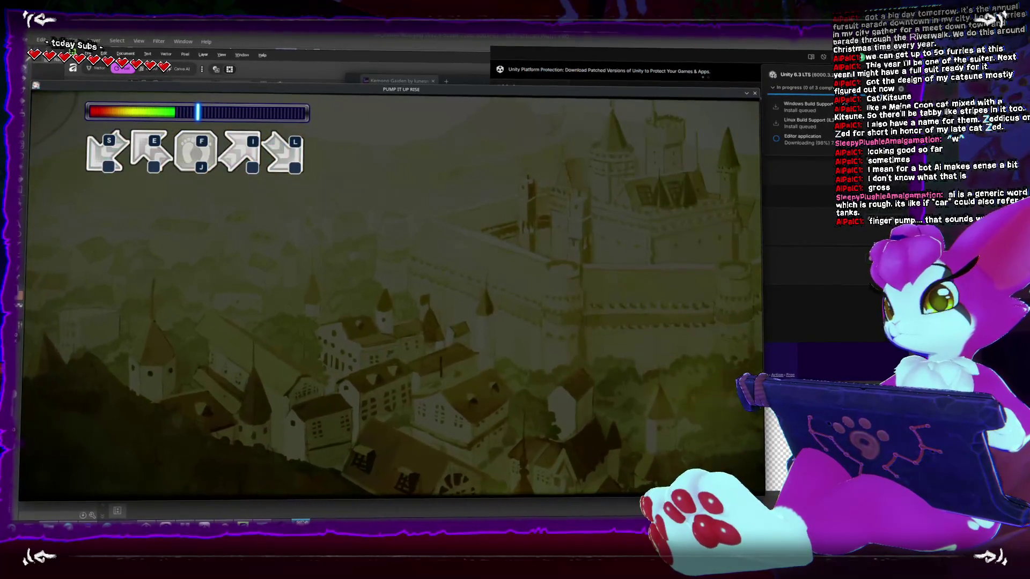
# Hit the CROSS OVER arrow streams in time to keep the PERFECT combo climbing
pyautogui.press('l')
pyautogui.press('i')
pyautogui.press('f')
pyautogui.press('s')
pyautogui.press('f')
pyautogui.press('i')
pyautogui.press('s')
pyautogui.press('s')
pyautogui.press('f')
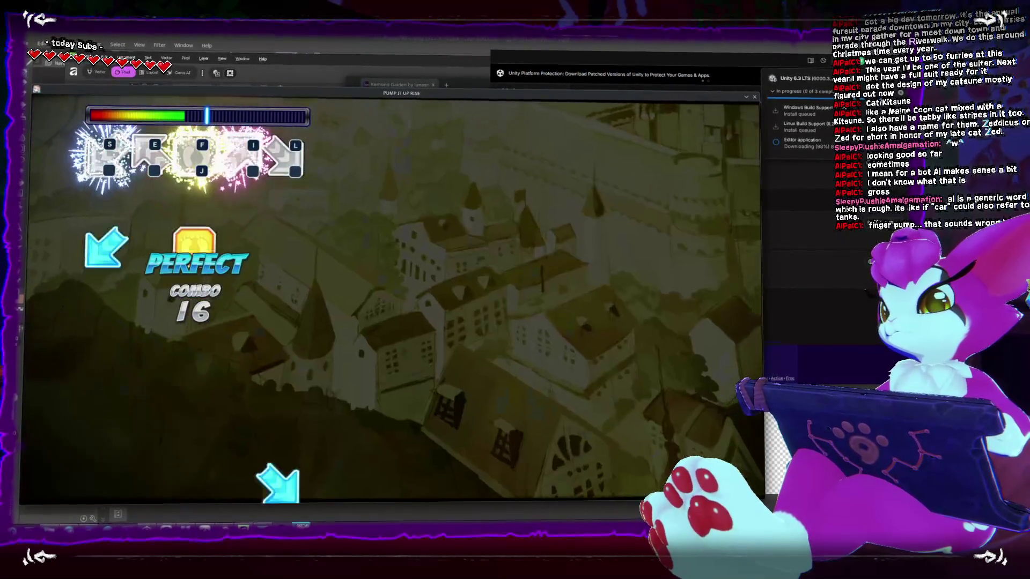
pyautogui.press('s')
pyautogui.press('f')
pyautogui.press('i')
pyautogui.press('s')
pyautogui.press('l')
pyautogui.press('i')
pyautogui.press('f')
pyautogui.press('i')
pyautogui.press('l')
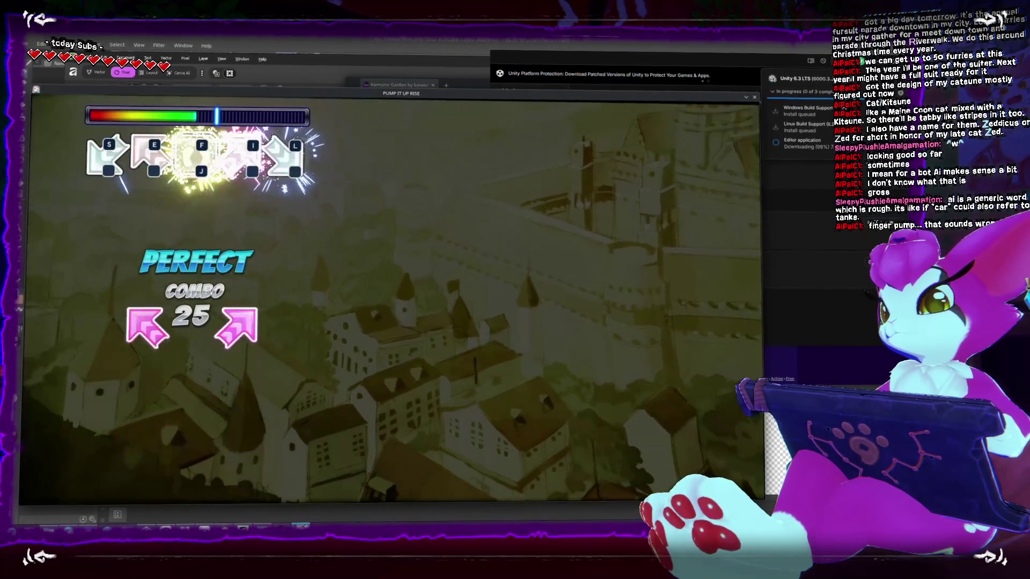
pyautogui.press('f')
pyautogui.press('l')
pyautogui.press('i')
pyautogui.press('s')
pyautogui.press('f')
pyautogui.press('s')
pyautogui.press('l')
pyautogui.press('f')
pyautogui.press('s')
pyautogui.press('l')
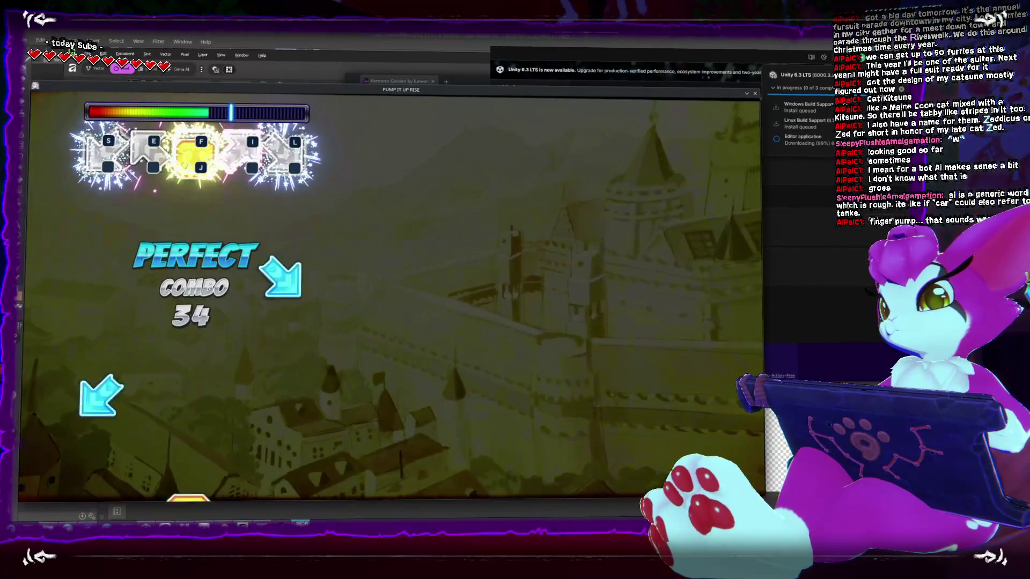
pyautogui.press('l')
pyautogui.press('s')
pyautogui.press('f')
pyautogui.press('s')
pyautogui.press('f')
pyautogui.press('e')
pyautogui.press('f')
pyautogui.press('e')
pyautogui.press('f')
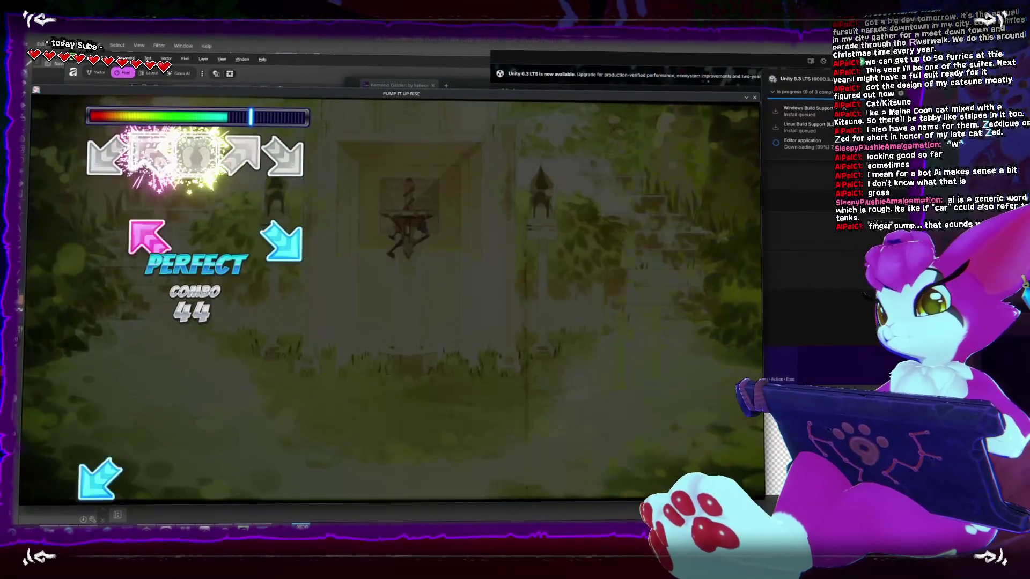
pyautogui.press('s')
pyautogui.press('l')
pyautogui.press('s')
pyautogui.press('e')
pyautogui.press('s')
pyautogui.press('l')
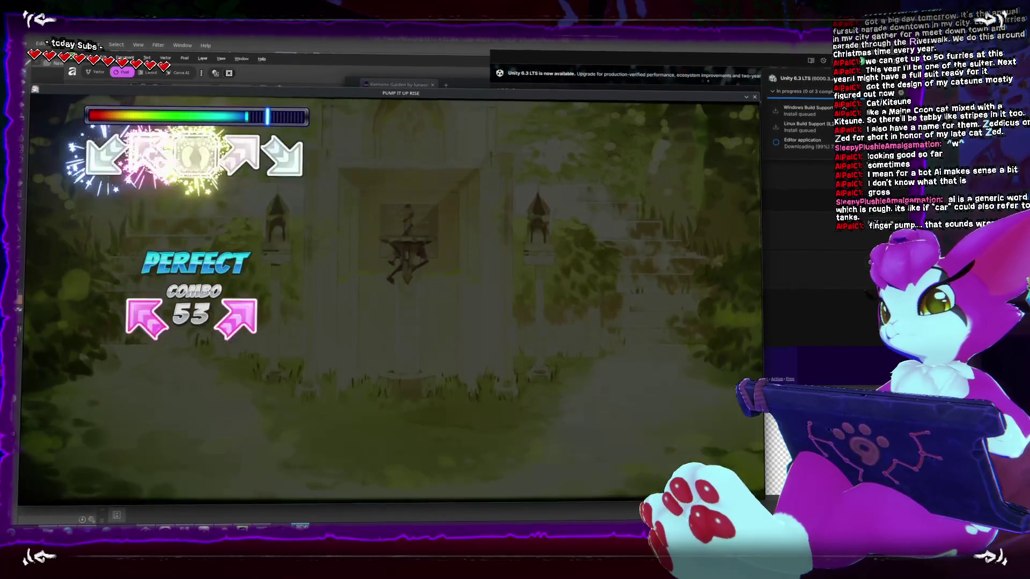
pyautogui.press('s')
pyautogui.press('f')
pyautogui.press('i')
pyautogui.press('s')
pyautogui.press('e')
pyautogui.press('f')
pyautogui.press('e')
pyautogui.press('l')
pyautogui.press('f')
pyautogui.press('f')
pyautogui.press('l')
pyautogui.press('e')
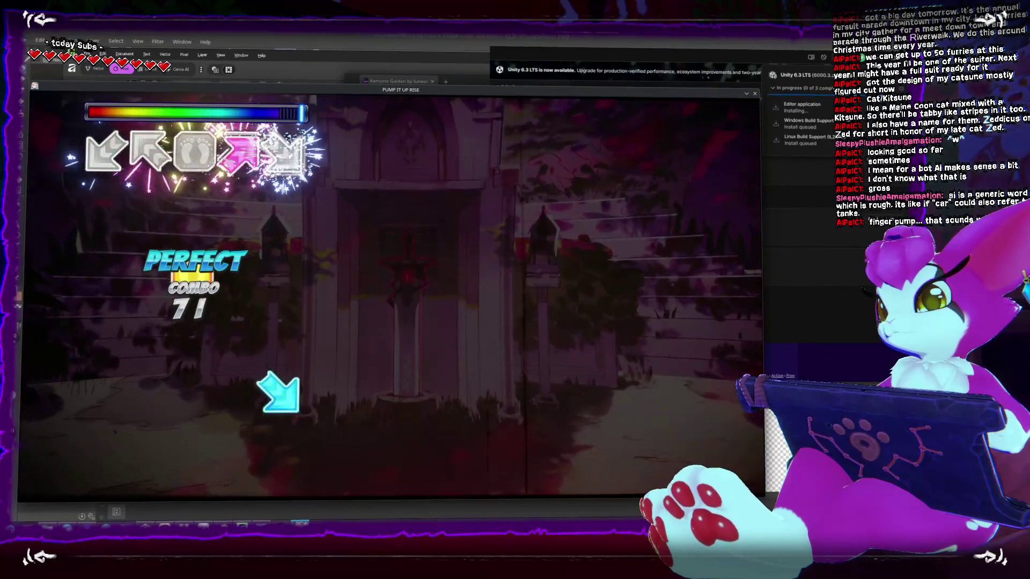
pyautogui.press('s')
pyautogui.press('l')
pyautogui.press('f')
pyautogui.press('e')
pyautogui.press('f')
pyautogui.press('s')
pyautogui.press('s')
pyautogui.press('e')
pyautogui.press('s')
pyautogui.press('e')
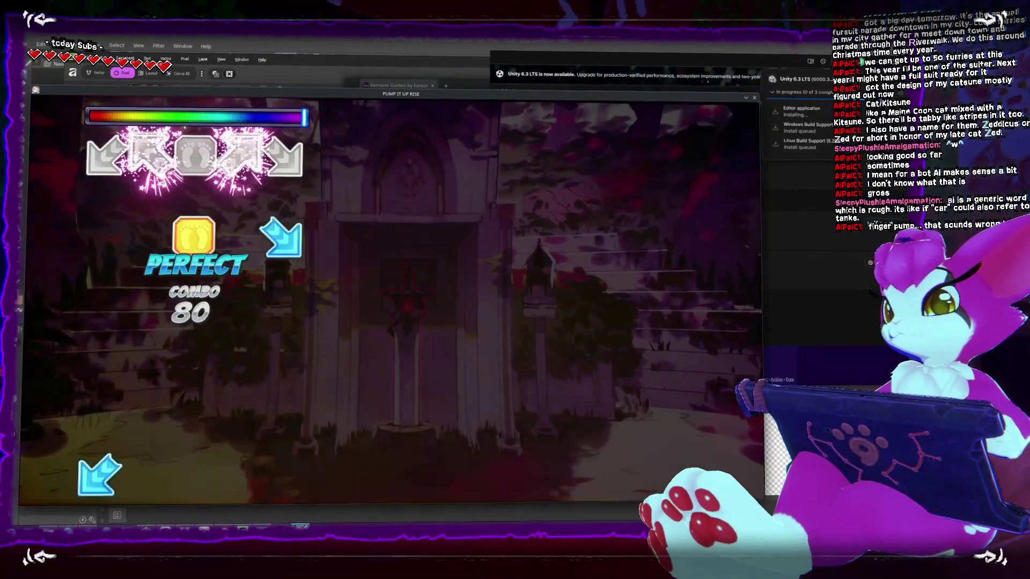
pyautogui.press('f')
pyautogui.press('l')
pyautogui.press('e')
pyautogui.press('f')
pyautogui.press('s')
pyautogui.press('l')
pyautogui.press('s')
pyautogui.press('l')
pyautogui.press('e')
pyautogui.press('f')
pyautogui.press('s')
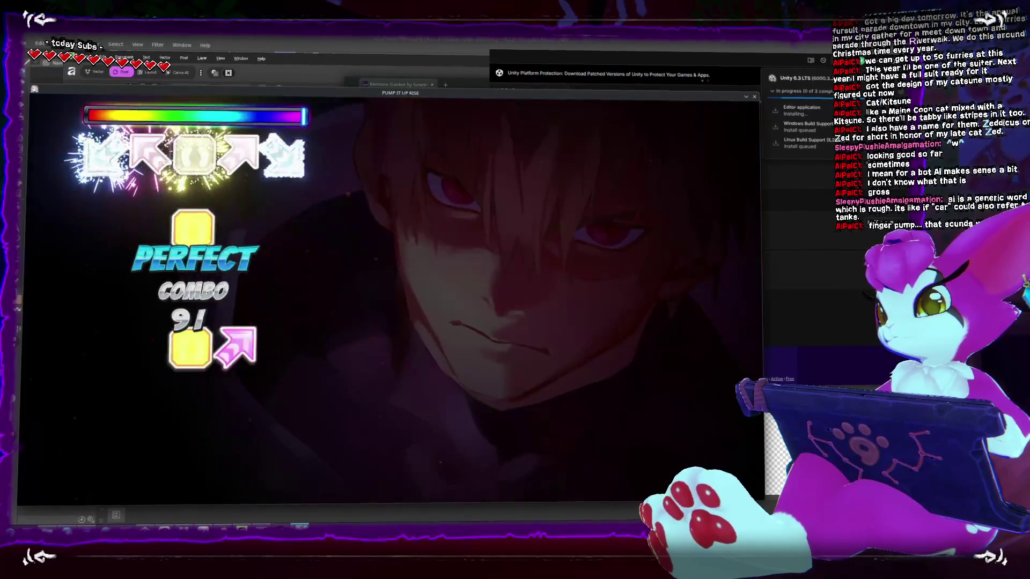
pyautogui.press('l')
pyautogui.press('e')
pyautogui.press('f')
# Clear the hold-note section, sustaining the long notes while tapping the surrounding arrows without a miss
pyautogui.press('s')
pyautogui.press('e')
pyautogui.press('f')
pyautogui.press('s')
pyautogui.press('e')
pyautogui.press('f')
pyautogui.press('s')
pyautogui.press('l')
pyautogui.press('f')
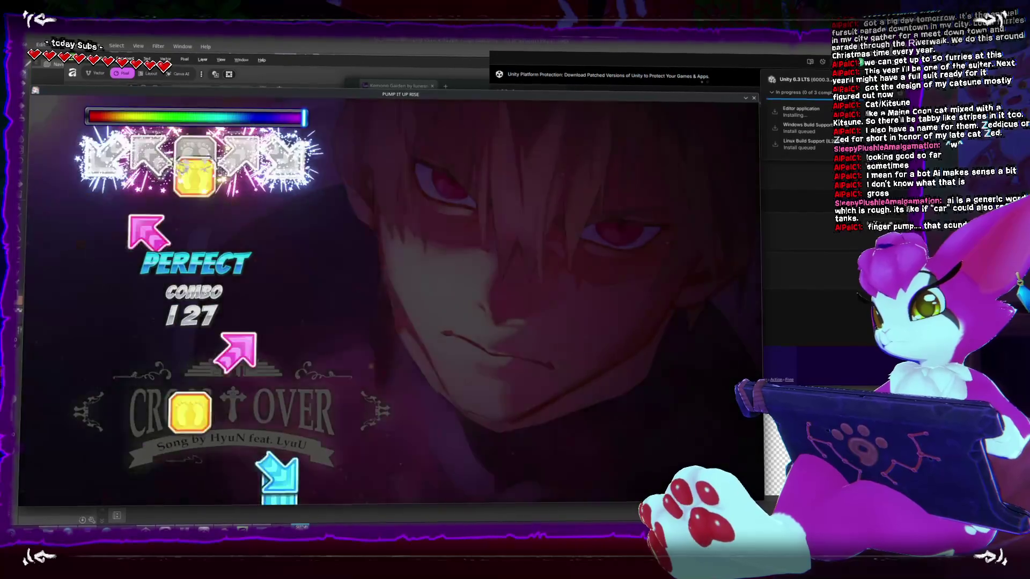
pyautogui.press('e')
pyautogui.press('l')
pyautogui.press('s')
pyautogui.press('f')
pyautogui.press('s')
pyautogui.press('e')
pyautogui.press('s')
pyautogui.press('e')
pyautogui.press('s')
pyautogui.press('l')
pyautogui.press('e')
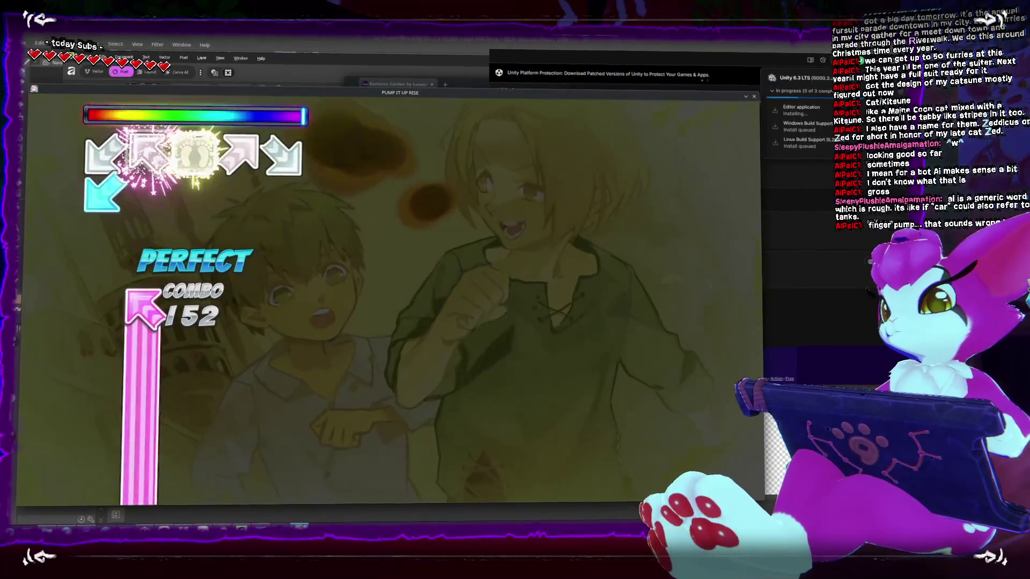
pyautogui.press('s')
pyautogui.press('e')
pyautogui.press('f')
pyautogui.press('l')
pyautogui.press('s')
pyautogui.press('e')
pyautogui.press('s')
pyautogui.press('e')
pyautogui.press('f')
pyautogui.press('s')
pyautogui.press('l')
pyautogui.press('f')
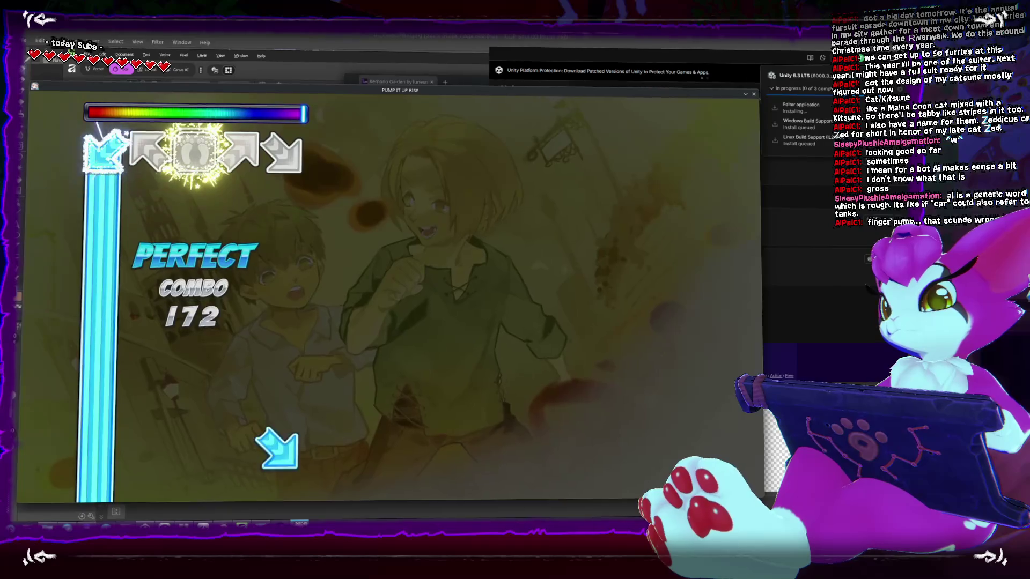
pyautogui.press('e')
pyautogui.press('l')
pyautogui.press('s')
pyautogui.press('s')
pyautogui.press('f')
pyautogui.press('s')
pyautogui.press('e')
pyautogui.press('s')
pyautogui.press('l')
pyautogui.press('f')
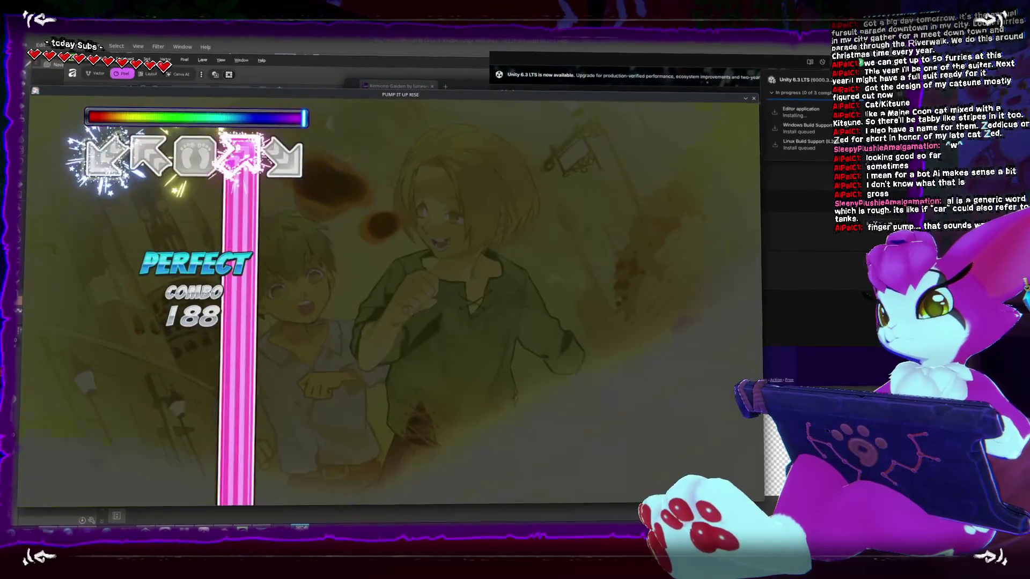
pyautogui.press('e')
pyautogui.press('l')
pyautogui.press('s')
pyautogui.press('s')
pyautogui.press('f')
pyautogui.press('s')
pyautogui.press('e')
pyautogui.press('l')
pyautogui.press('s')
pyautogui.press('f')
pyautogui.press('e')
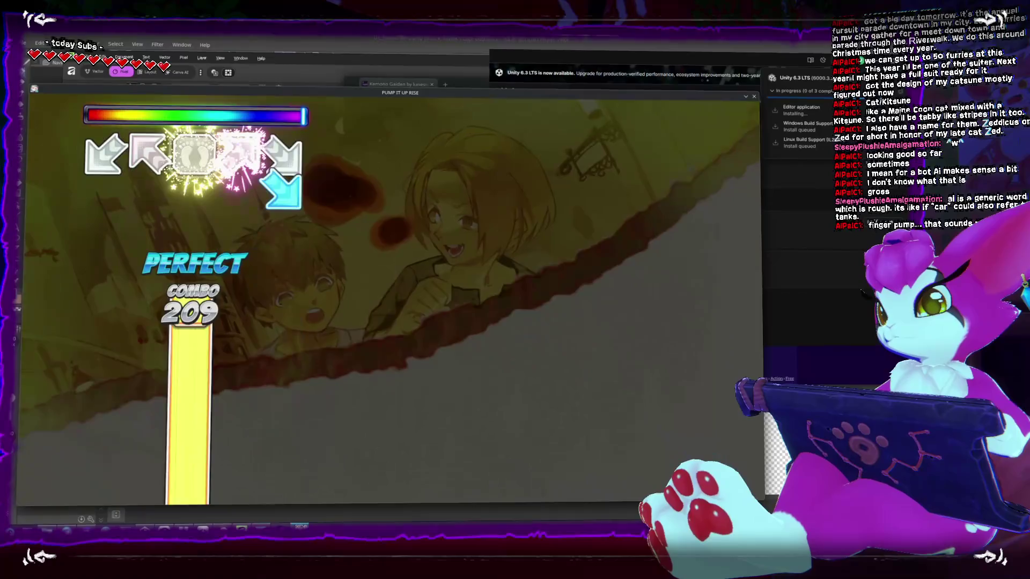
pyautogui.press('l')
pyautogui.press('s')
pyautogui.press('e')
pyautogui.press('s')
pyautogui.press('l')
pyautogui.press('s')
pyautogui.press('l')
pyautogui.press('s')
pyautogui.press('e')
pyautogui.press('f')
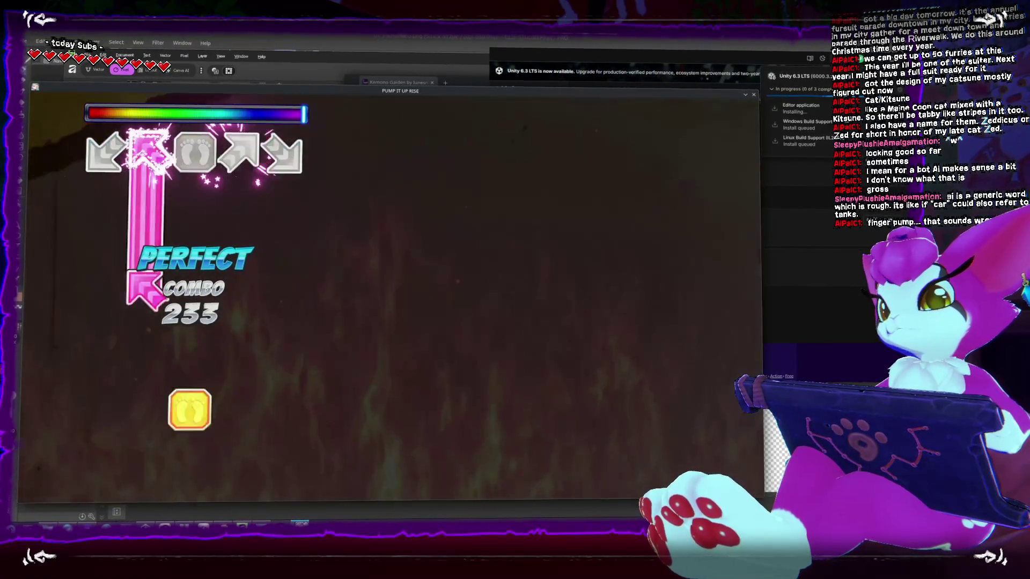
pyautogui.press('e')
pyautogui.press('l')
pyautogui.press('s')
pyautogui.press('e')
pyautogui.press('l')
pyautogui.press('f')
pyautogui.press('s')
pyautogui.press('l')
pyautogui.press('e')
pyautogui.press('f')
pyautogui.press('e')
pyautogui.press('s')
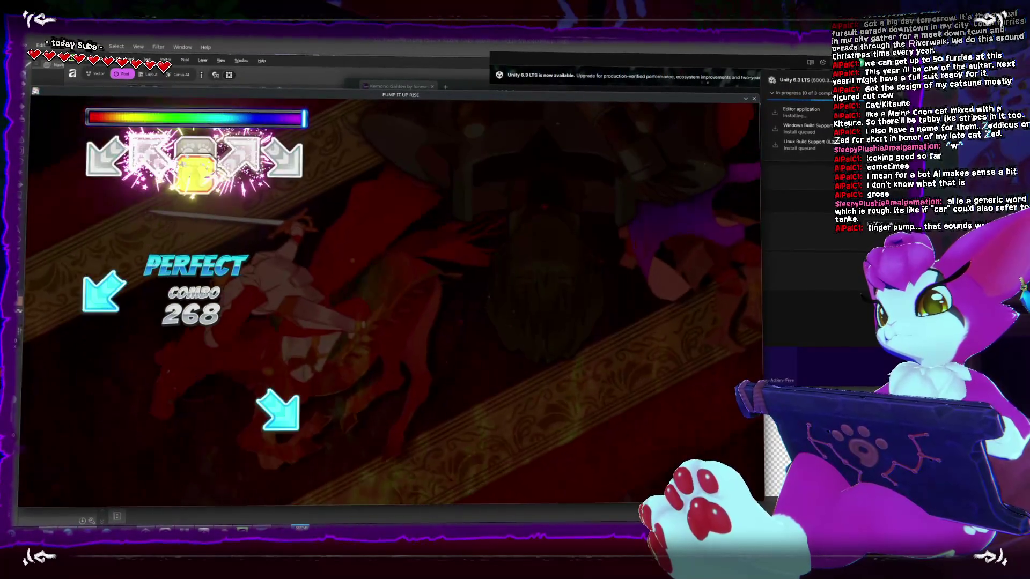
pyautogui.press('e')
pyautogui.press('f')
pyautogui.press('l')
pyautogui.press('s')
pyautogui.press('e')
pyautogui.press('s')
pyautogui.press('e')
pyautogui.press('l')
pyautogui.press('f')
pyautogui.press('s')
pyautogui.press('e')
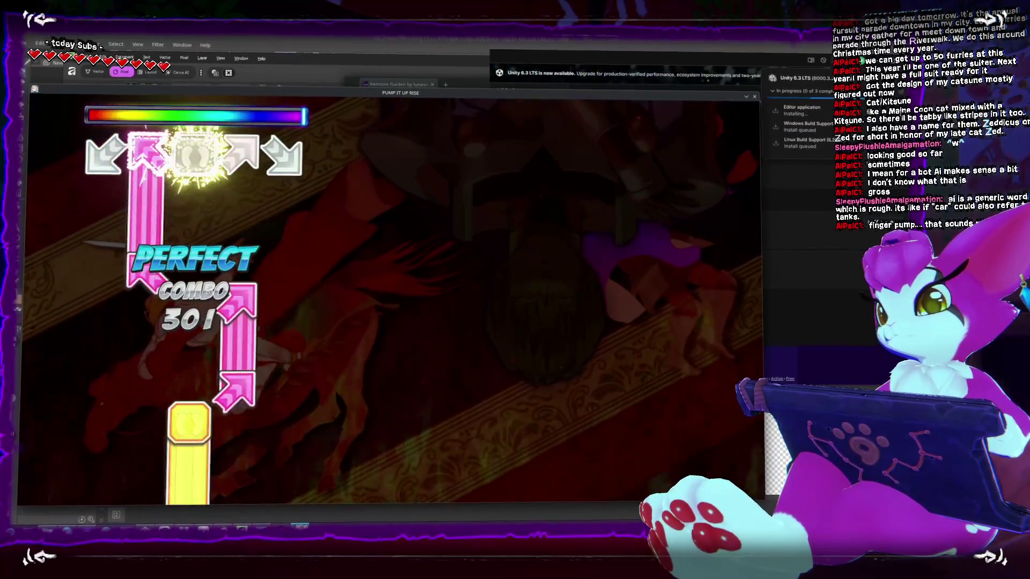
pyautogui.press('e')
pyautogui.press('l')
pyautogui.press('s')
pyautogui.press('s')
pyautogui.press('e')
pyautogui.press('f')
pyautogui.press('s')
pyautogui.press('e')
pyautogui.press('l')
pyautogui.press('l')
pyautogui.press('s')
pyautogui.press('e')
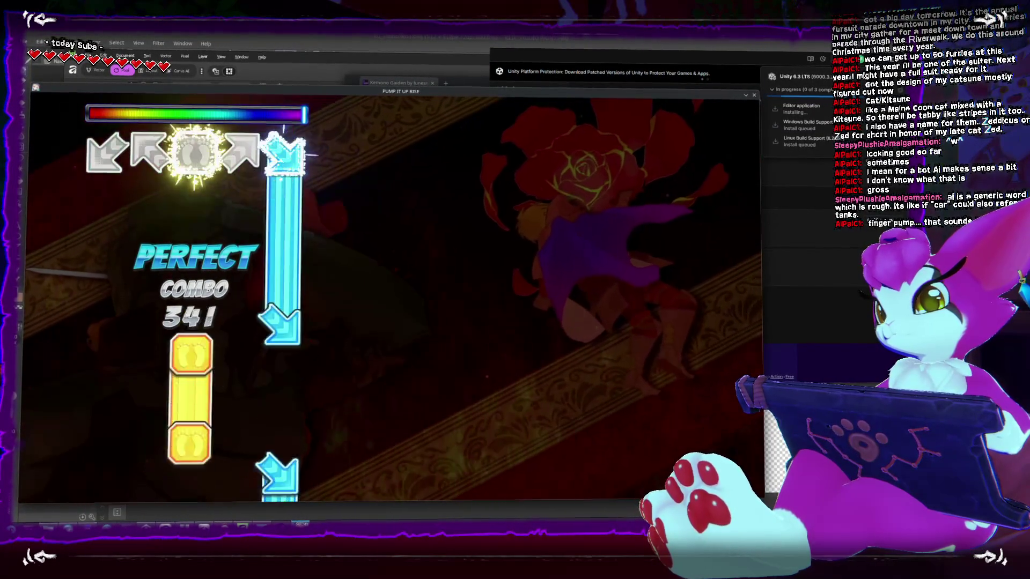
pyautogui.press('e')
pyautogui.press('s')
pyautogui.press('l')
pyautogui.press('s')
pyautogui.press('e')
pyautogui.press('l')
pyautogui.press('s')
pyautogui.press('e')
pyautogui.press('s')
pyautogui.press('l')
pyautogui.press('e')
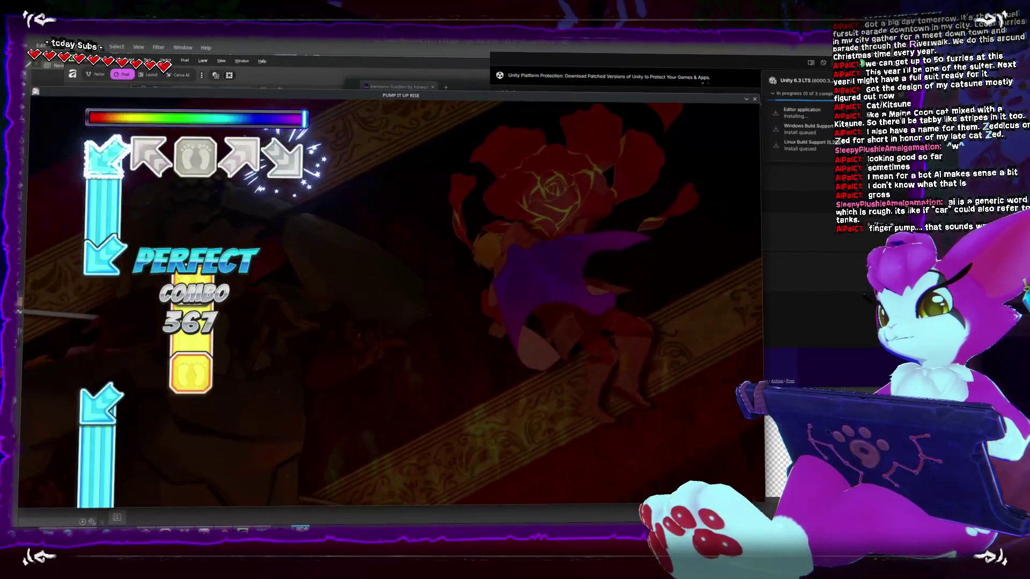
pyautogui.press('e')
pyautogui.press('s')
pyautogui.press('l')
pyautogui.press('s')
pyautogui.press('e')
pyautogui.press('l')
# Play the closing corner-arrow patterns to push the unbroken combo past 500 to 525
pyautogui.press('c')
pyautogui.press('z')
pyautogui.press('c')
pyautogui.press('z')
pyautogui.press('c')
pyautogui.press('z')
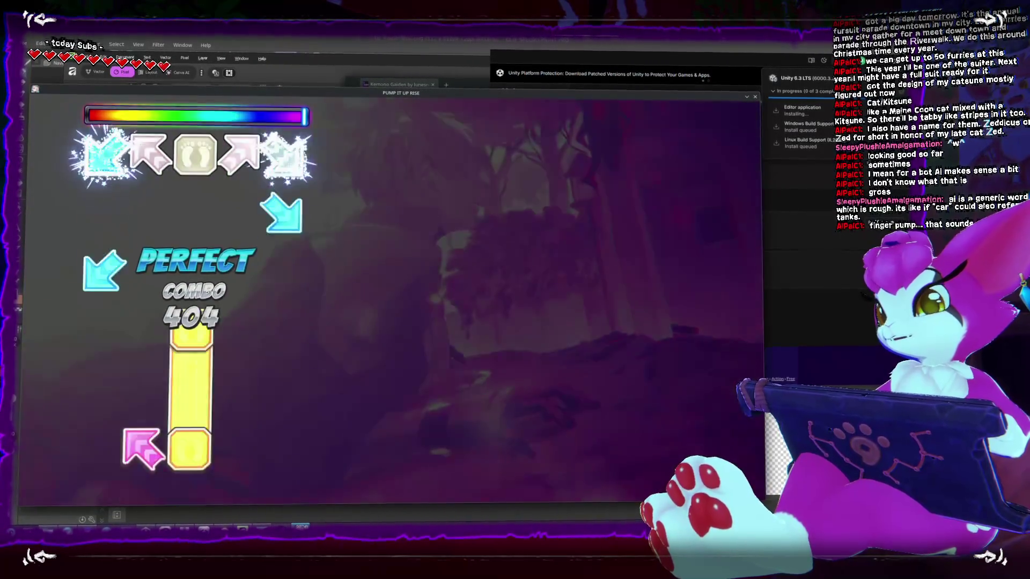
pyautogui.press('q')
pyautogui.press('s')
pyautogui.press('z')
pyautogui.press('z')
pyautogui.press('q')
pyautogui.press('z')
pyautogui.press('q')
pyautogui.press('e')
pyautogui.press('s')
pyautogui.press('s')
pyautogui.press('c')
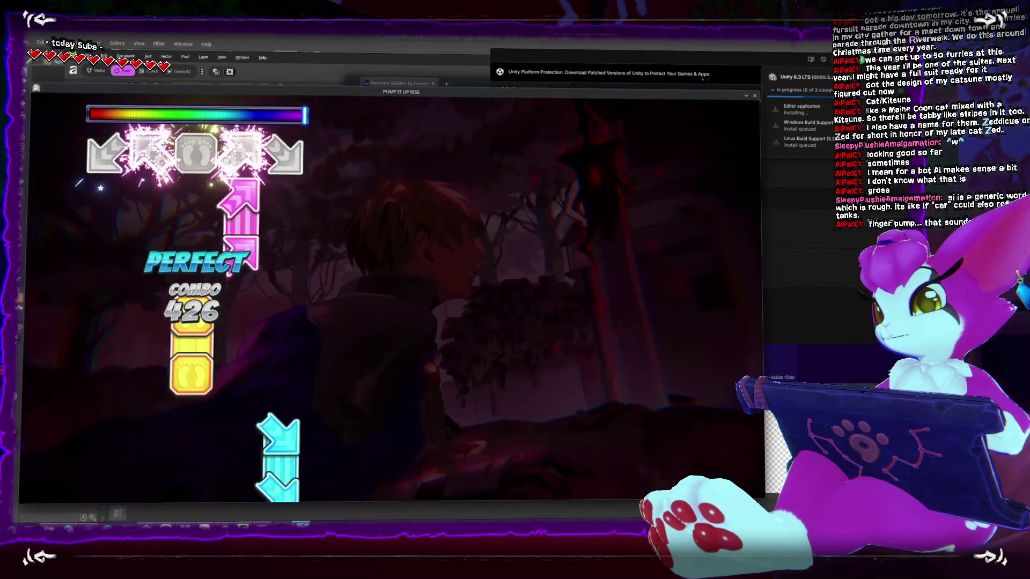
pyautogui.press('q')
pyautogui.press('e')
pyautogui.press('c')
pyautogui.press('q')
pyautogui.press('c')
pyautogui.press('z')
pyautogui.press('q')
pyautogui.press('c')
pyautogui.press('z')
pyautogui.press('q')
pyautogui.press('s')
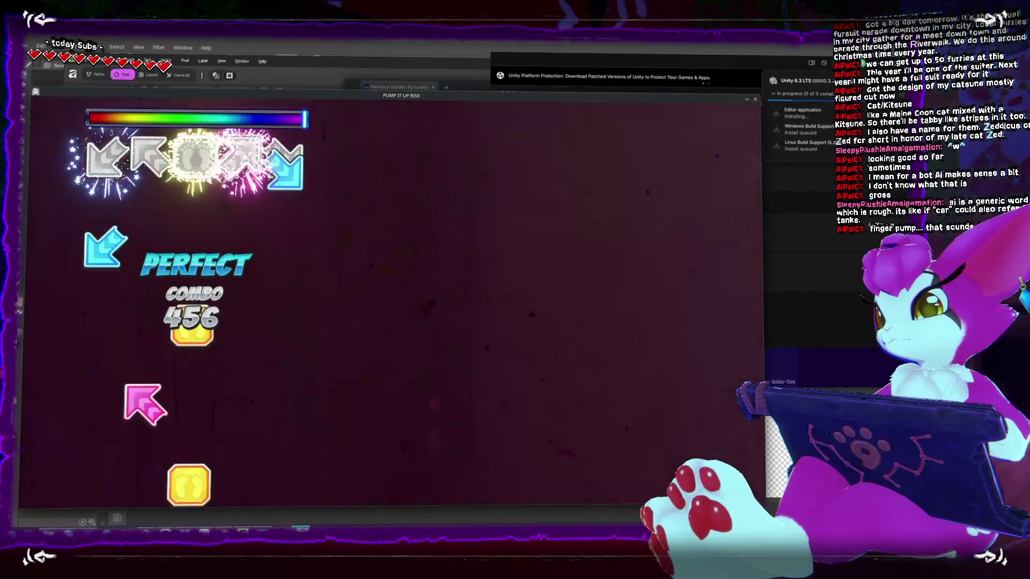
pyautogui.press('c')
pyautogui.press('z')
pyautogui.press('e')
pyautogui.press('e')
pyautogui.press('c')
pyautogui.press('s')
pyautogui.press('e')
pyautogui.press('e')
pyautogui.press('e')
pyautogui.press('q')
pyautogui.press('e')
pyautogui.press('q')
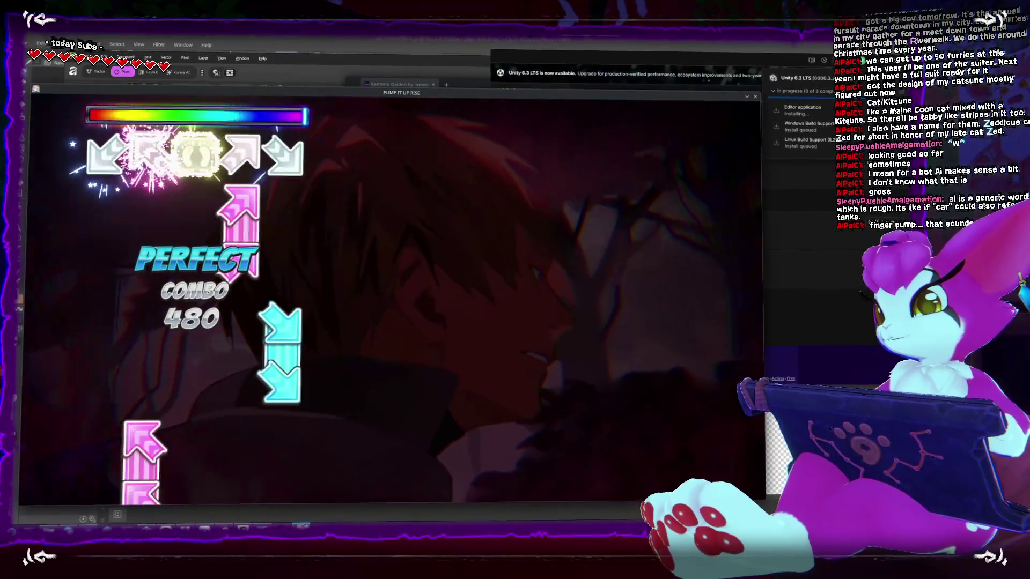
pyautogui.press('q')
pyautogui.press('q')
pyautogui.press('c')
pyautogui.press('c')
pyautogui.press('s')
pyautogui.press('c')
pyautogui.press('e')
pyautogui.press('c')
pyautogui.press('c')
pyautogui.press('s')
pyautogui.press('q')
pyautogui.press('e')
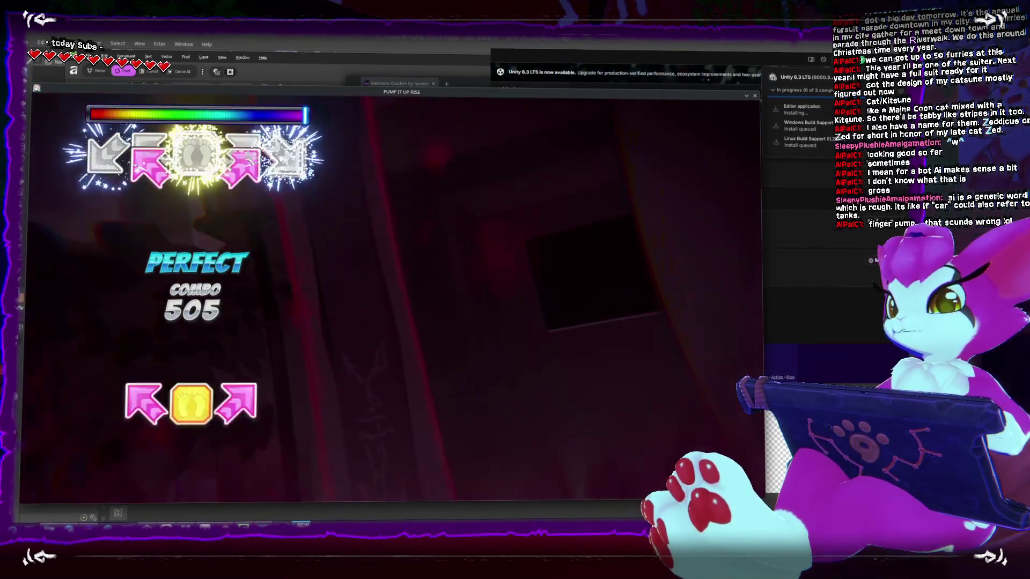
pyautogui.press('z')
pyautogui.press('q')
pyautogui.press('s')
pyautogui.press('q')
pyautogui.press('c')
pyautogui.press('z')
pyautogui.press('c')
pyautogui.press('e')
pyautogui.press('z')
pyautogui.press('e')
pyautogui.press('q')
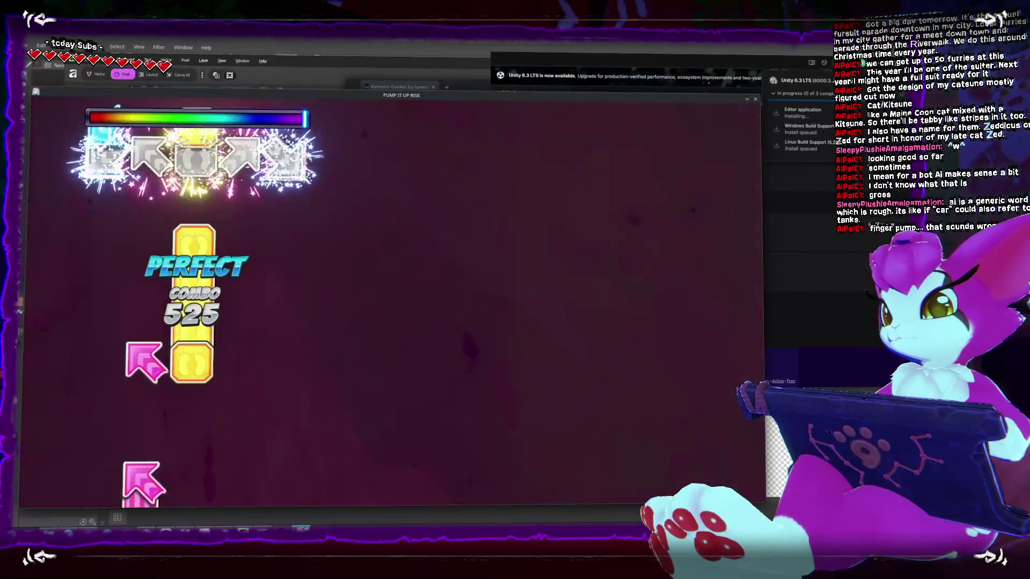
pyautogui.press('q')
pyautogui.press('q')
pyautogui.press('c')
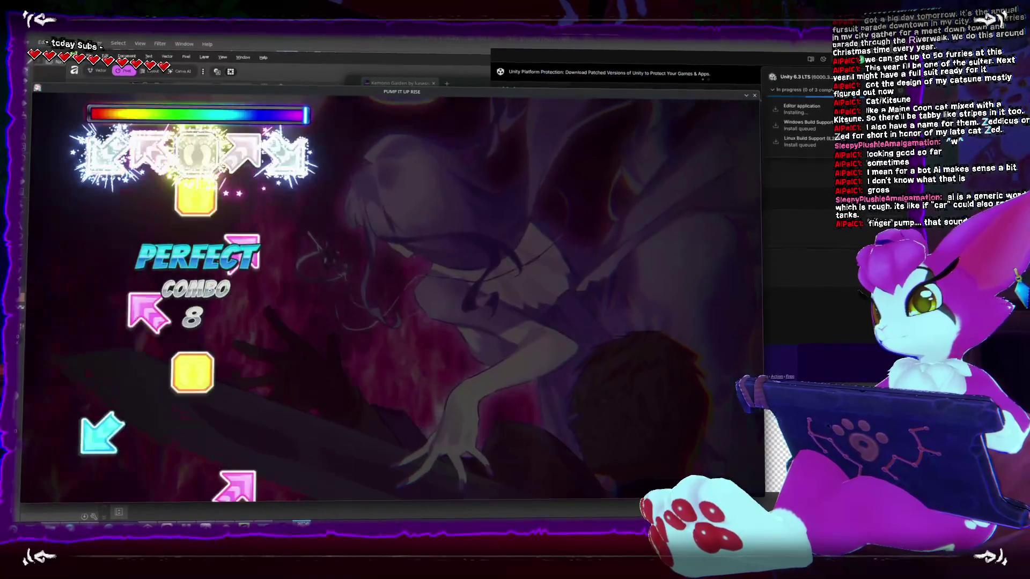
# Keep hitting the arrow notes through the rest of CROSS OVER, rebuilding the combo past 100 with perfect hits
pyautogui.press('q')
pyautogui.press('e')
pyautogui.press('z')
pyautogui.press('c')
pyautogui.press('s')
pyautogui.press('e')
pyautogui.press('c')
pyautogui.press('q')
pyautogui.press('z')
pyautogui.press('e')
pyautogui.press('e')
pyautogui.press('q')
pyautogui.press('z')
pyautogui.press('z')
pyautogui.press('c')
pyautogui.press('e')
pyautogui.press('q')
pyautogui.press('e')
pyautogui.press('c')
pyautogui.press('e')
pyautogui.press('c')
pyautogui.press('z')
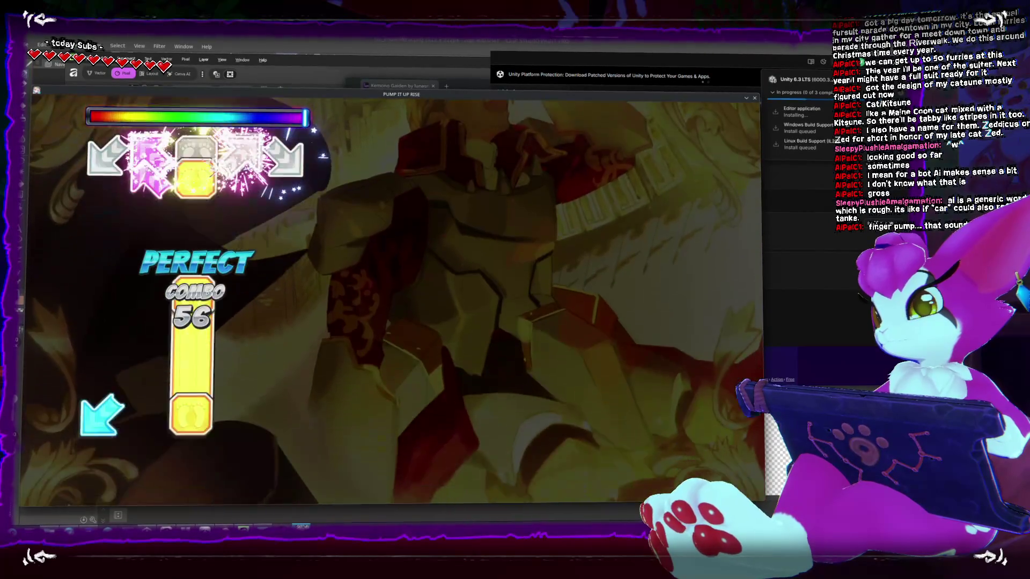
pyautogui.press('c')
pyautogui.press('e')
pyautogui.press('z')
pyautogui.press('c')
pyautogui.press('c')
pyautogui.press('e')
pyautogui.press('z')
pyautogui.press('e')
pyautogui.press('c')
pyautogui.press('e')
pyautogui.press('z')
pyautogui.press('c')
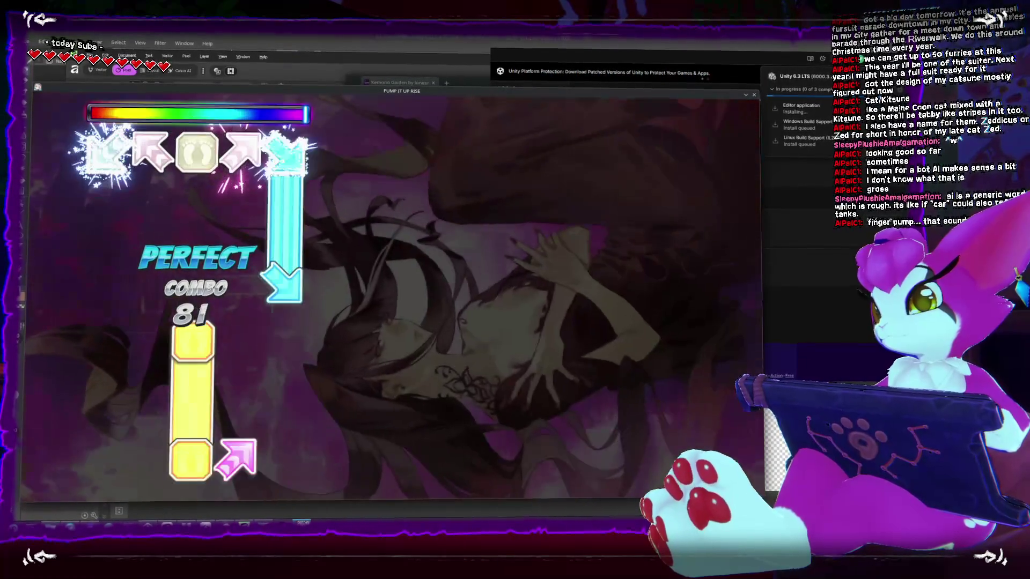
pyautogui.press('e')
pyautogui.press('q')
pyautogui.press('c')
pyautogui.press('e')
pyautogui.press('c')
pyautogui.press('z')
pyautogui.press('s')
pyautogui.press('e')
pyautogui.press('c')
pyautogui.press('q')
pyautogui.press('z')
pyautogui.press('e')
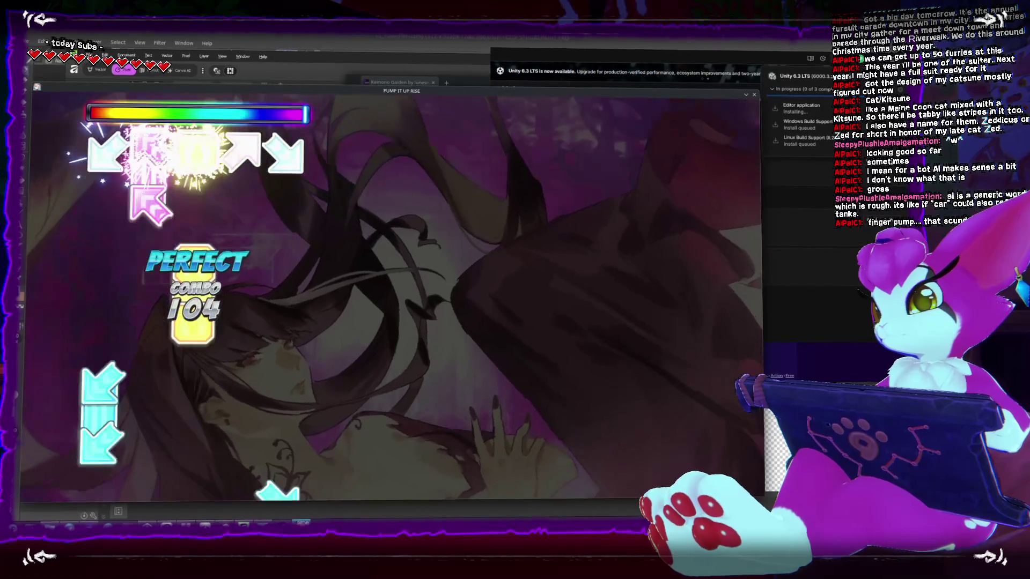
pyautogui.press('c')
pyautogui.press('s')
pyautogui.press('e')
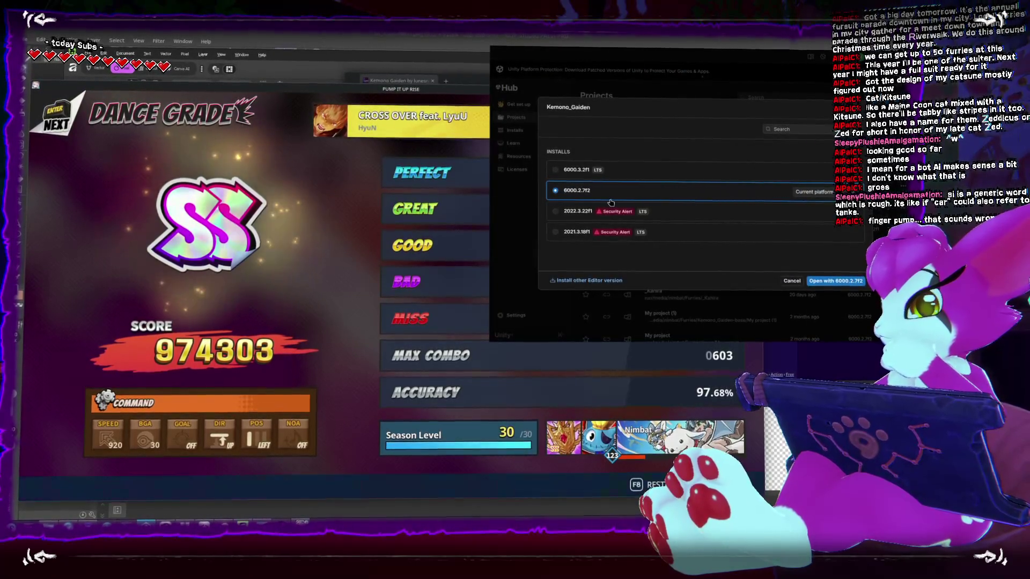
# Open Kemono_Gaiden with editor 6000.3.2f1, confirming Change Version and the Project Upgrade Required prompt
pyautogui.click(555, 171)
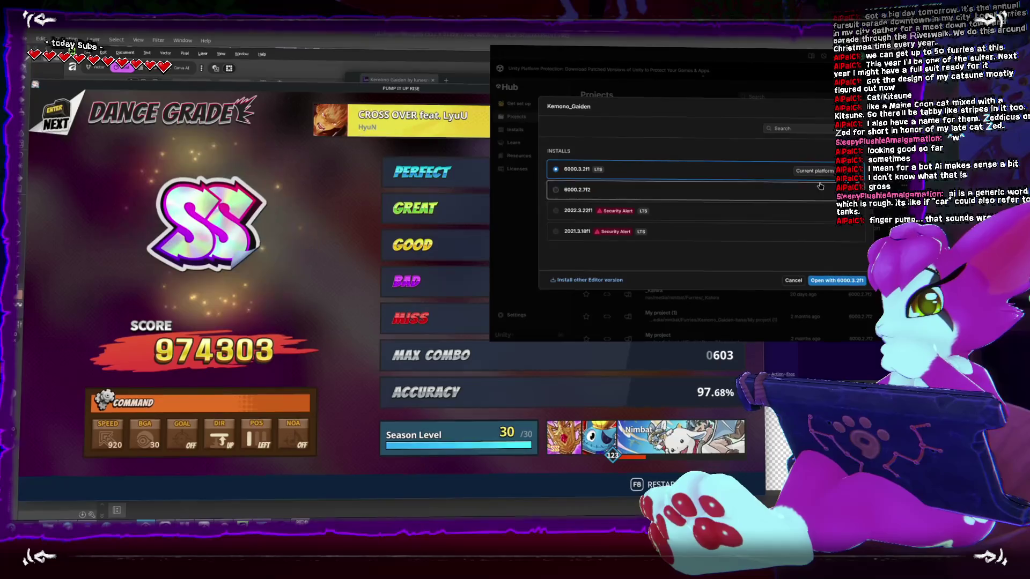
pyautogui.click(815, 170)
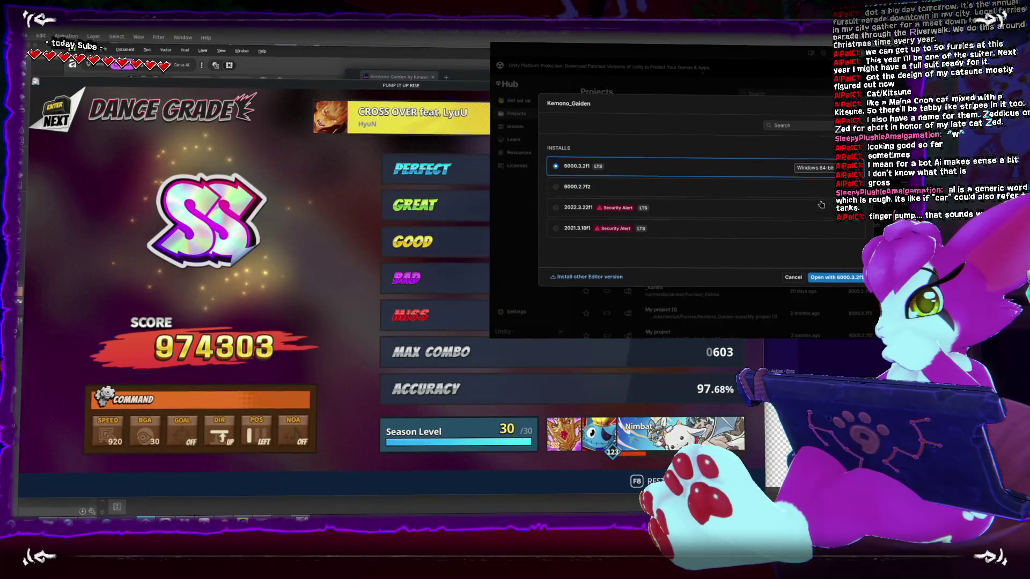
pyautogui.click(846, 278)
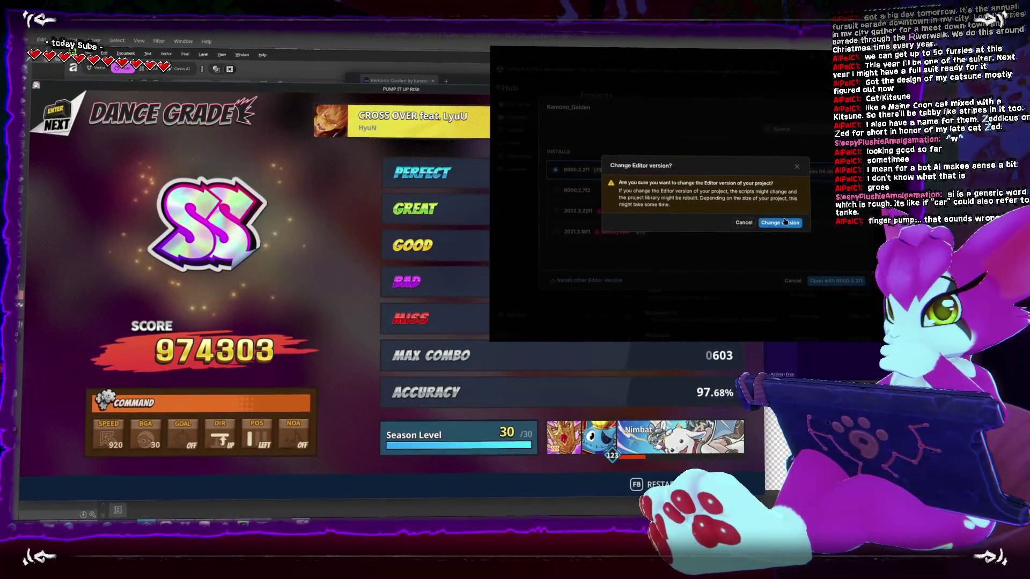
pyautogui.click(781, 223)
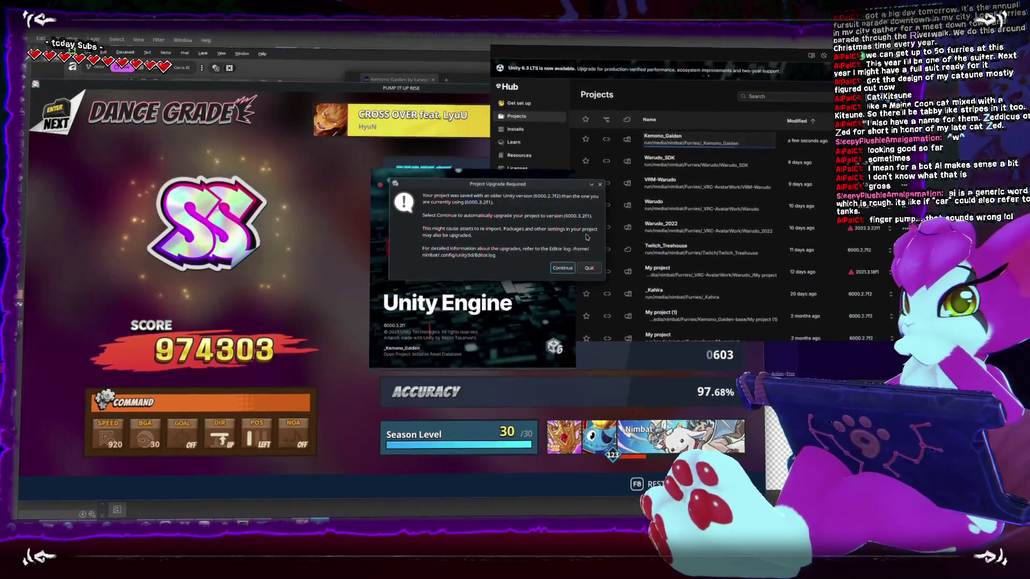
pyautogui.click(561, 266)
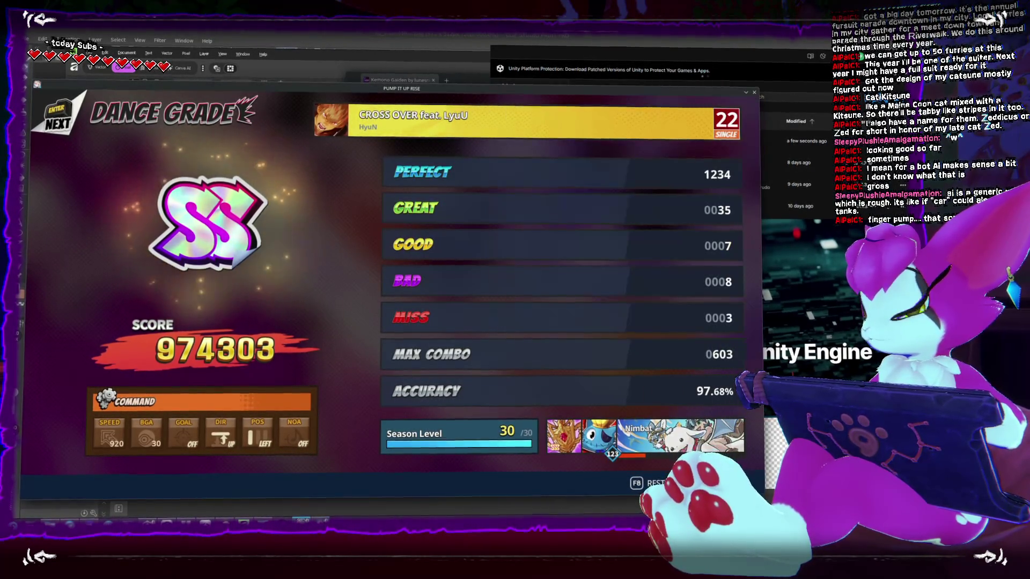
# Leave the results screen, move up the song list to PHYSALIS and start the chart
pyautogui.press('Return')
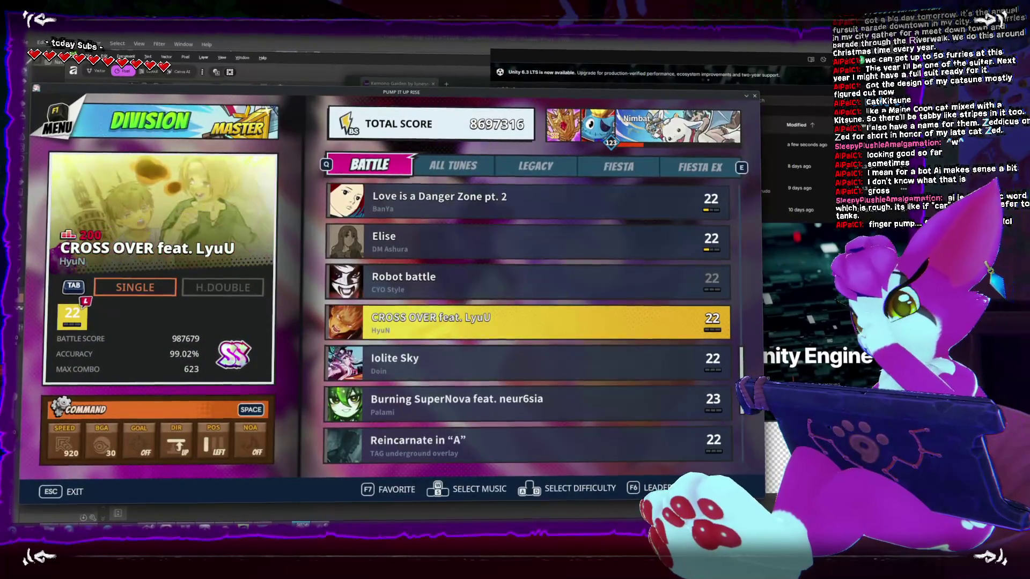
pyautogui.press('Up')
pyautogui.press('Up')
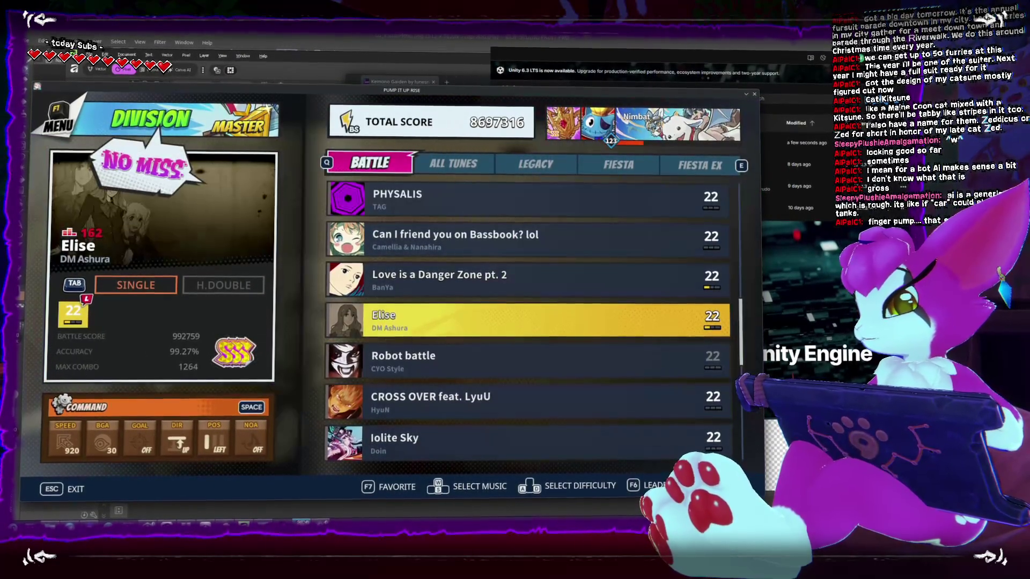
pyautogui.press('Up')
pyautogui.press('Return')
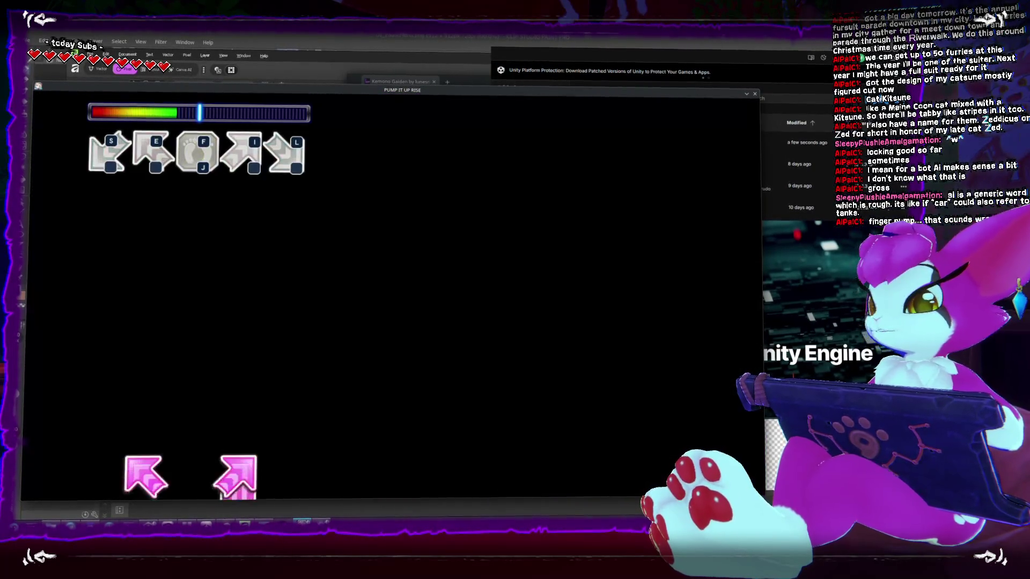
# Hit the opening arrow notes of PHYSALIS with perfect judgments to start building a combo
pyautogui.press('s')
pyautogui.press('e')
pyautogui.press('f')
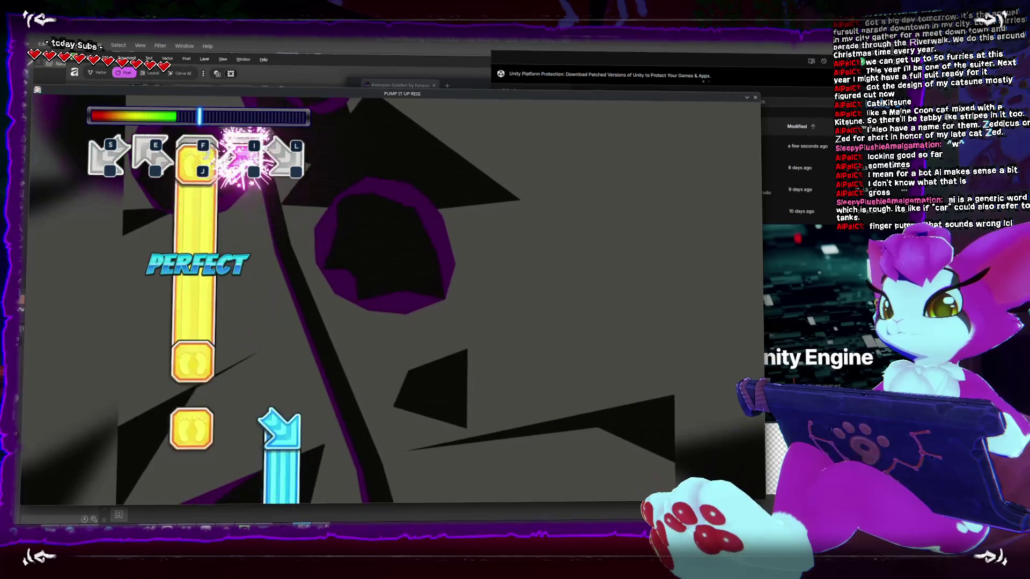
pyautogui.press('l')
pyautogui.press('l')
pyautogui.press('f')
pyautogui.press('s')
pyautogui.press('f')
pyautogui.press('f')
pyautogui.press('s')
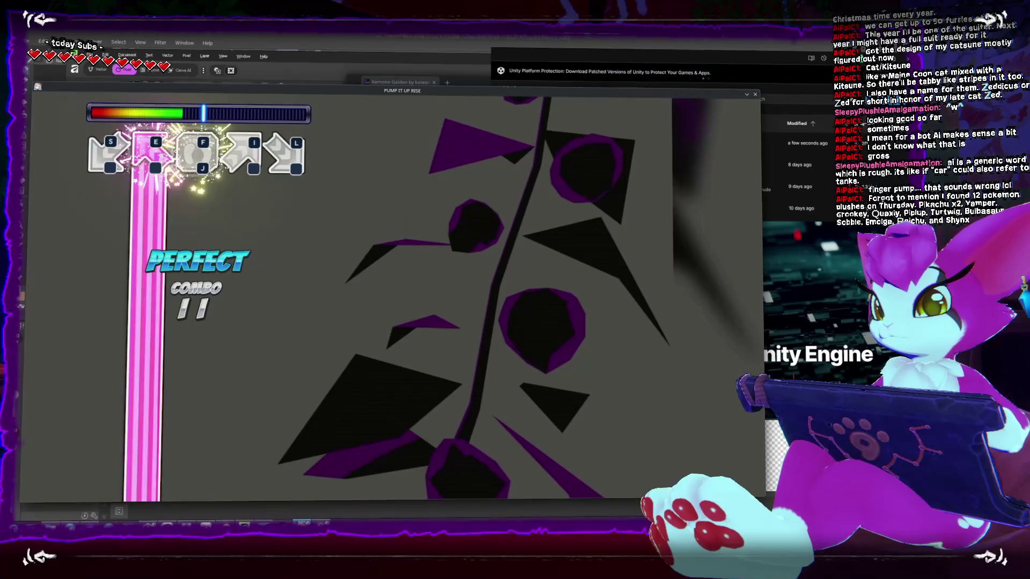
pyautogui.press('e')
pyautogui.press('f')
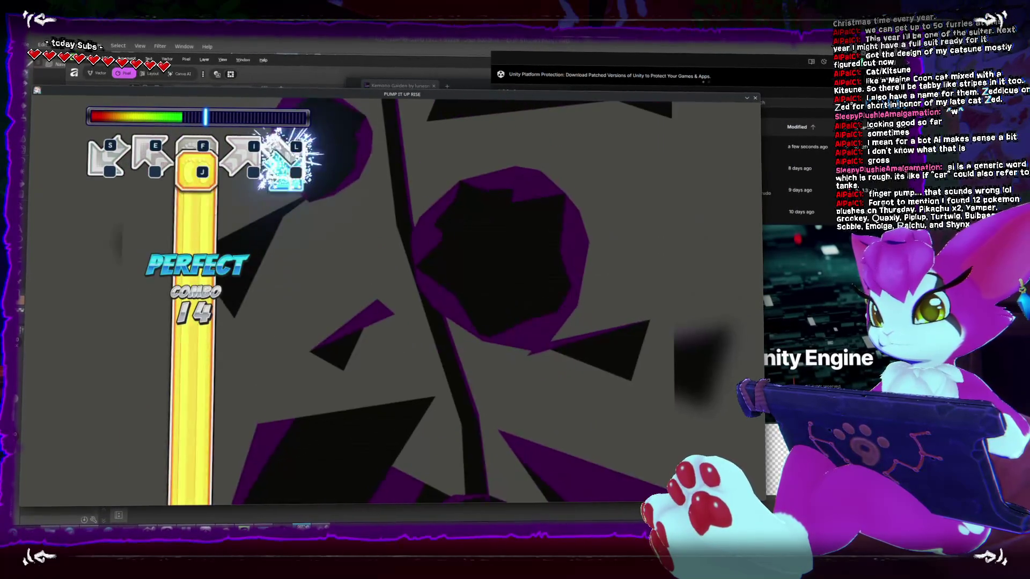
pyautogui.press('f')
pyautogui.press('f')
pyautogui.press('i')
pyautogui.press('s')
pyautogui.press('i')
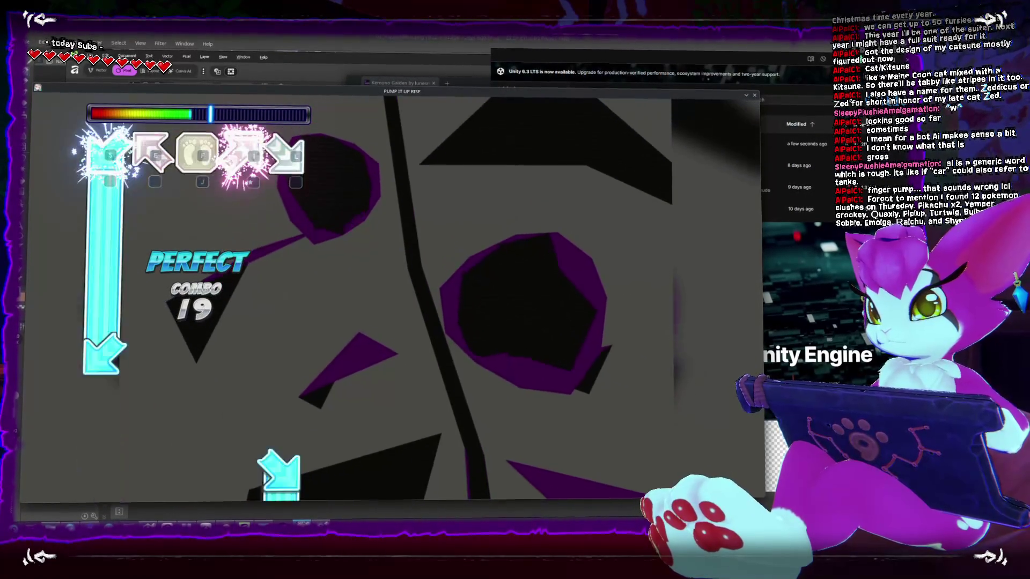
pyautogui.press('s')
pyautogui.press('l')
pyautogui.press('w')
pyautogui.press('w')
pyautogui.press('w')
pyautogui.press('s')
pyautogui.press('w')
pyautogui.press('a')
pyautogui.press('a')
pyautogui.press('a')
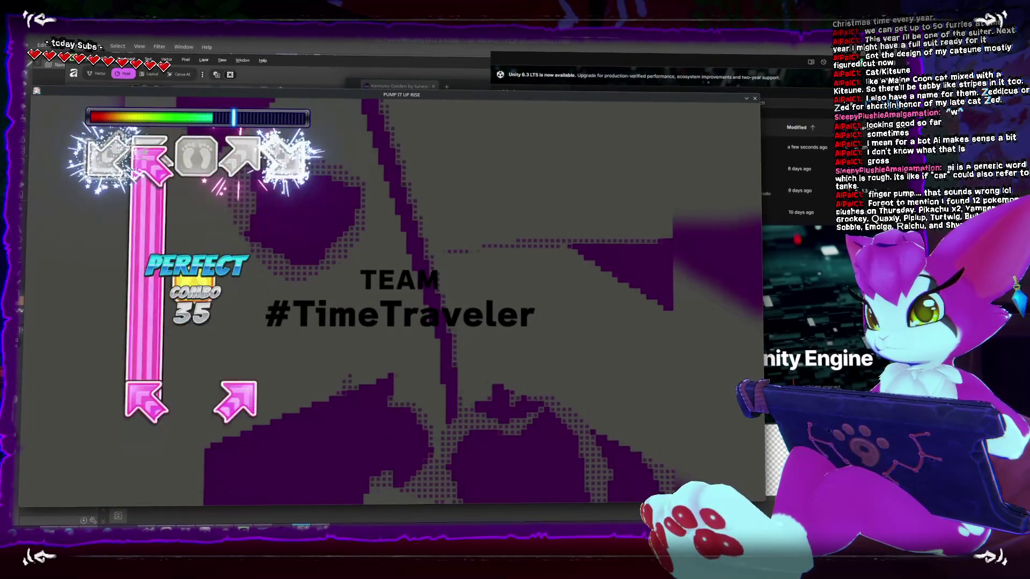
pyautogui.press('q')
pyautogui.press('q')
pyautogui.press('s')
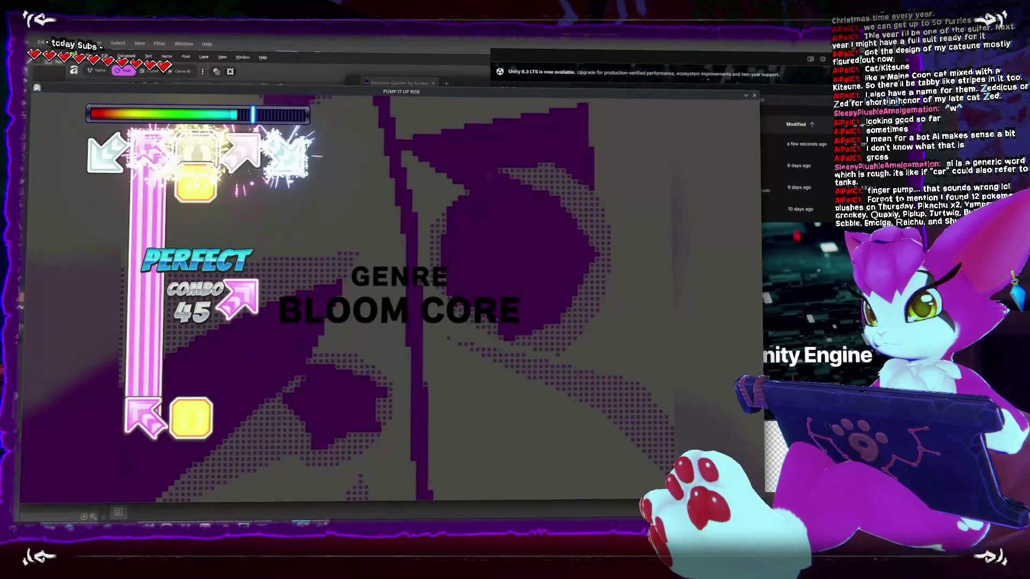
pyautogui.press('s')
pyautogui.press('s')
pyautogui.press('s')
pyautogui.press('s')
pyautogui.press('s')
pyautogui.press('s')
pyautogui.press('z')
pyautogui.press('z')
pyautogui.press('z')
pyautogui.press('z')
pyautogui.press('c')
pyautogui.press('z')
pyautogui.press('c')
pyautogui.press('z')
pyautogui.press('c')
pyautogui.press('c')
pyautogui.press('z')
pyautogui.press('c')
pyautogui.press('s')
pyautogui.press('z')
pyautogui.press('c')
pyautogui.press('z')
pyautogui.press('c')
pyautogui.press('z')
pyautogui.press('c')
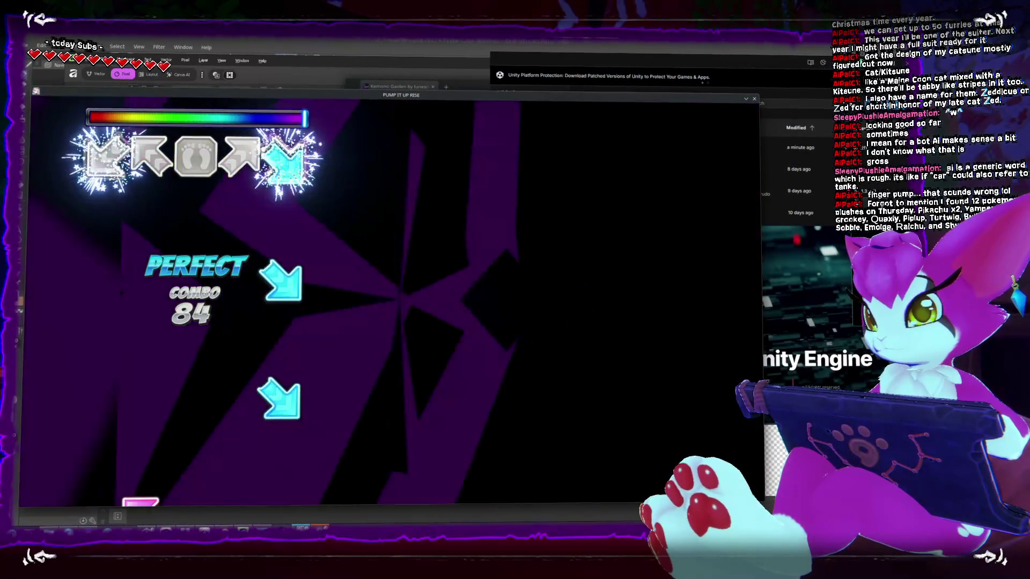
pyautogui.press('z')
pyautogui.press('c')
pyautogui.press('z')
pyautogui.press('z')
pyautogui.press('c')
pyautogui.press('s')
pyautogui.press('e')
pyautogui.press('s')
pyautogui.press('c')
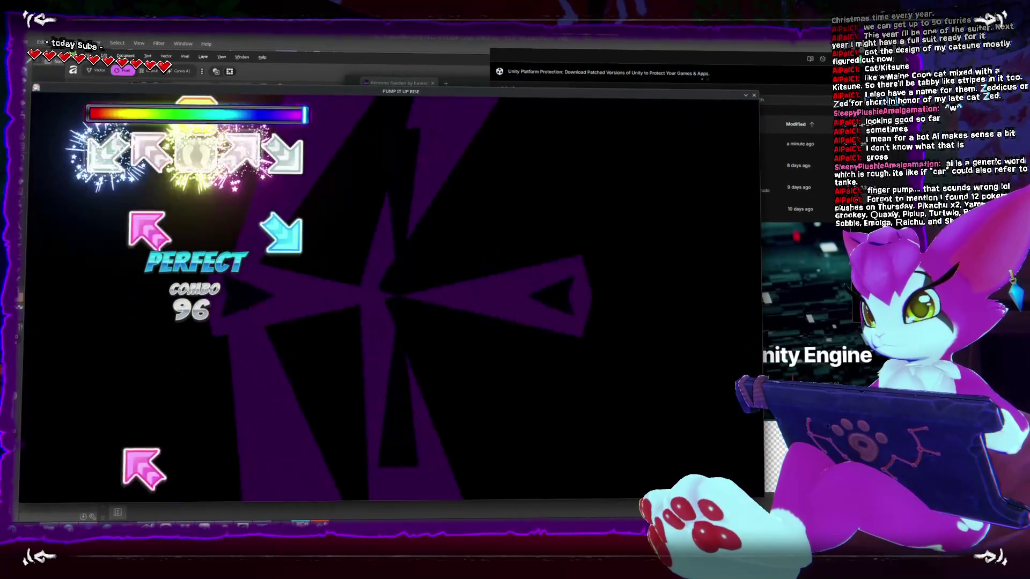
pyautogui.press('c')
pyautogui.press('q')
pyautogui.press('c')
pyautogui.press('s')
pyautogui.press('z')
pyautogui.press('s')
pyautogui.press('s')
pyautogui.press('q')
pyautogui.press('s')
pyautogui.press('s')
pyautogui.press('e')
pyautogui.press('q')
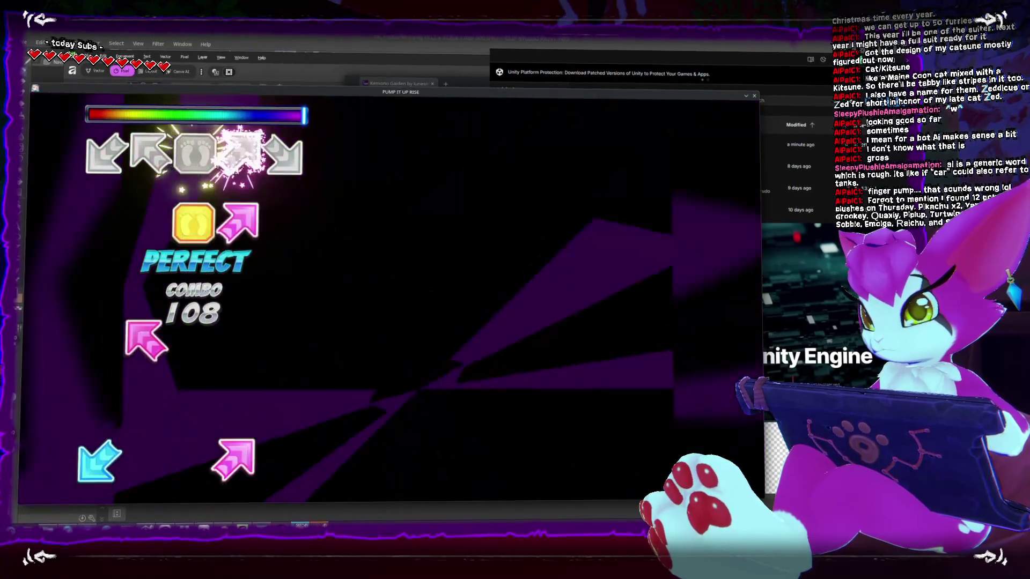
# Play through the long notes and dense bursts without a break, pushing the combo past 200
pyautogui.press('s')
pyautogui.press('e')
pyautogui.press('z')
pyautogui.press('q')
pyautogui.press('e')
pyautogui.press('s')
pyautogui.press('q')
pyautogui.press('e')
pyautogui.press('s')
pyautogui.press('s')
pyautogui.press('c')
pyautogui.press('c')
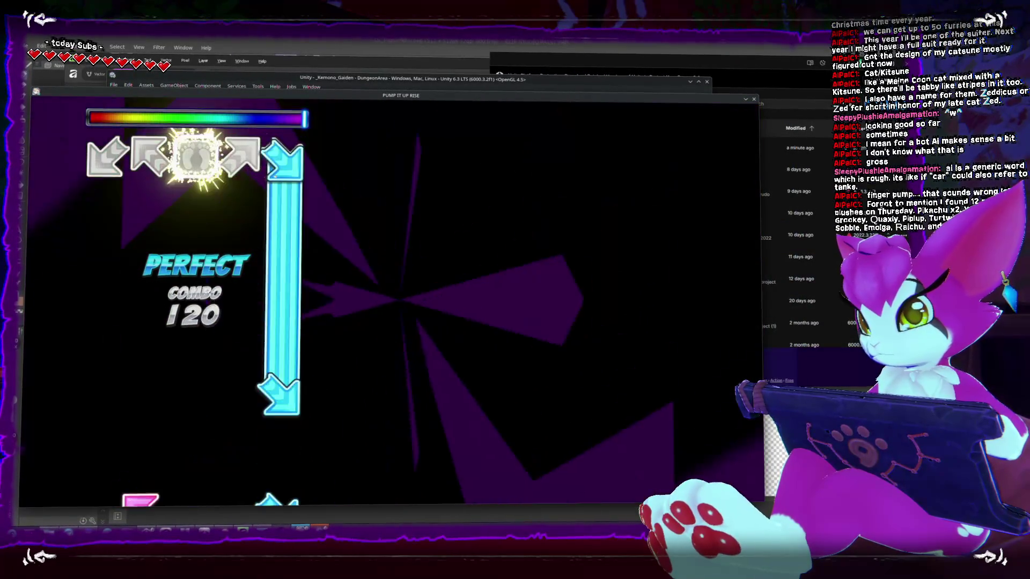
pyautogui.press('c')
pyautogui.press('c')
pyautogui.press('s')
pyautogui.press('e')
pyautogui.press('c')
pyautogui.press('c')
pyautogui.press('c')
pyautogui.press('z')
pyautogui.press('z')
pyautogui.press('z')
pyautogui.press('z')
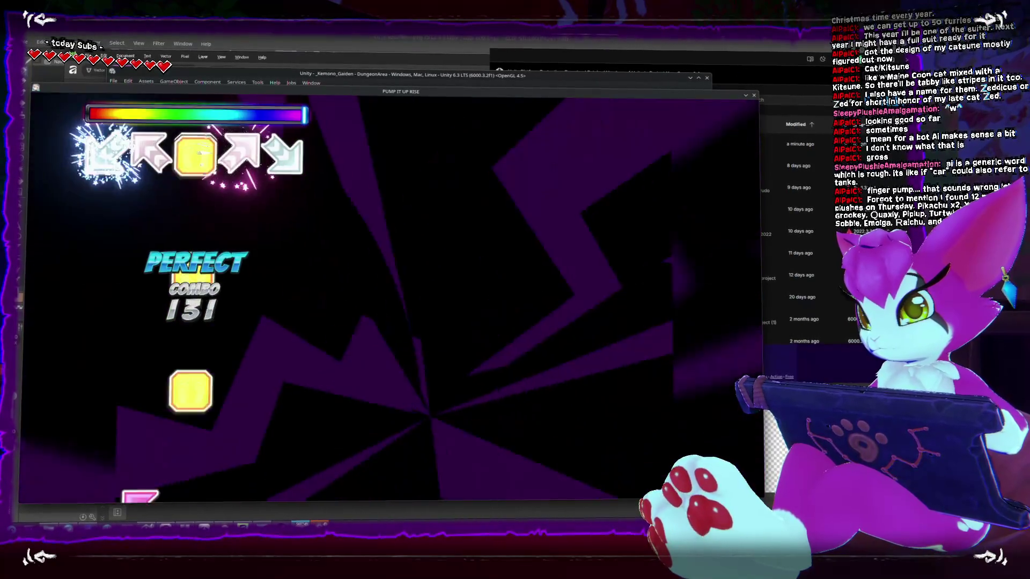
pyautogui.press('s')
pyautogui.press('z')
pyautogui.press('s')
pyautogui.press('c')
pyautogui.press('s')
pyautogui.press('s')
pyautogui.press('z')
pyautogui.press('c')
pyautogui.press('e')
pyautogui.press('q')
pyautogui.press('s')
pyautogui.press('c')
pyautogui.press('z')
pyautogui.press('q')
pyautogui.press('e')
pyautogui.press('s')
pyautogui.press('c')
pyautogui.press('c')
pyautogui.press('s')
pyautogui.press('z')
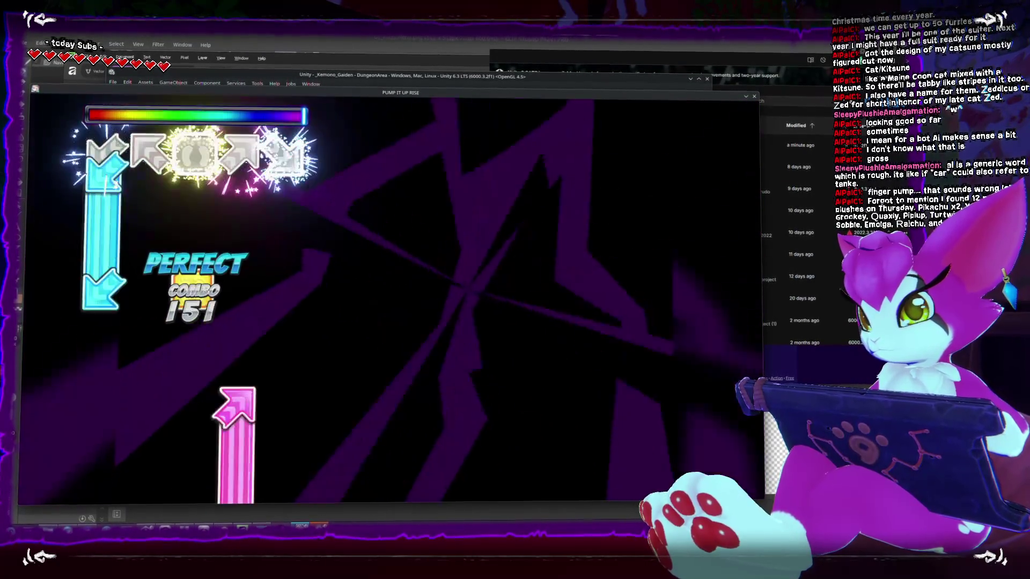
pyautogui.press('z')
pyautogui.press('c')
pyautogui.press('z')
pyautogui.press('q')
pyautogui.press('c')
pyautogui.press('s')
pyautogui.press('c')
pyautogui.press('s')
pyautogui.press('z')
pyautogui.press('c')
pyautogui.press('c')
pyautogui.press('z')
pyautogui.press('c')
pyautogui.press('q')
pyautogui.press('c')
pyautogui.press('e')
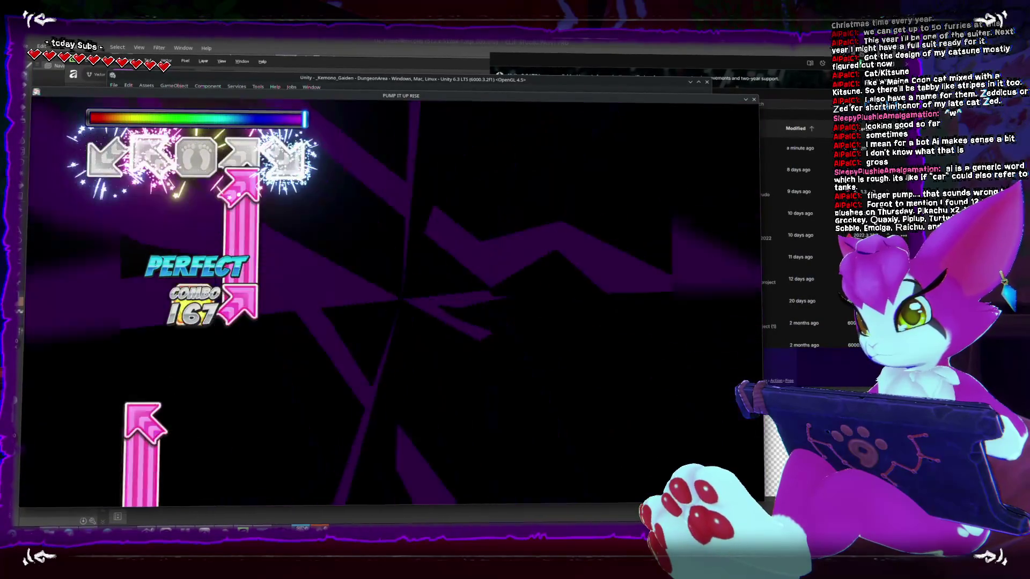
pyautogui.press('c')
pyautogui.press('s')
pyautogui.press('s')
pyautogui.press('s')
pyautogui.press('z')
pyautogui.press('c')
pyautogui.press('z')
pyautogui.press('c')
pyautogui.press('s')
pyautogui.press('c')
pyautogui.press('c')
pyautogui.press('c')
pyautogui.press('s')
pyautogui.press('c')
pyautogui.press('z')
pyautogui.press('c')
pyautogui.press('s')
pyautogui.press('z')
pyautogui.press('c')
pyautogui.press('q')
pyautogui.press('s')
pyautogui.press('e')
pyautogui.press('c')
pyautogui.press('z')
pyautogui.press('q')
pyautogui.press('q')
pyautogui.press('s')
pyautogui.press('e')
pyautogui.press('c')
pyautogui.press('z')
pyautogui.press('z')
pyautogui.press('s')
pyautogui.press('z')
pyautogui.press('s')
pyautogui.press('z')
pyautogui.press('q')
pyautogui.press('c')
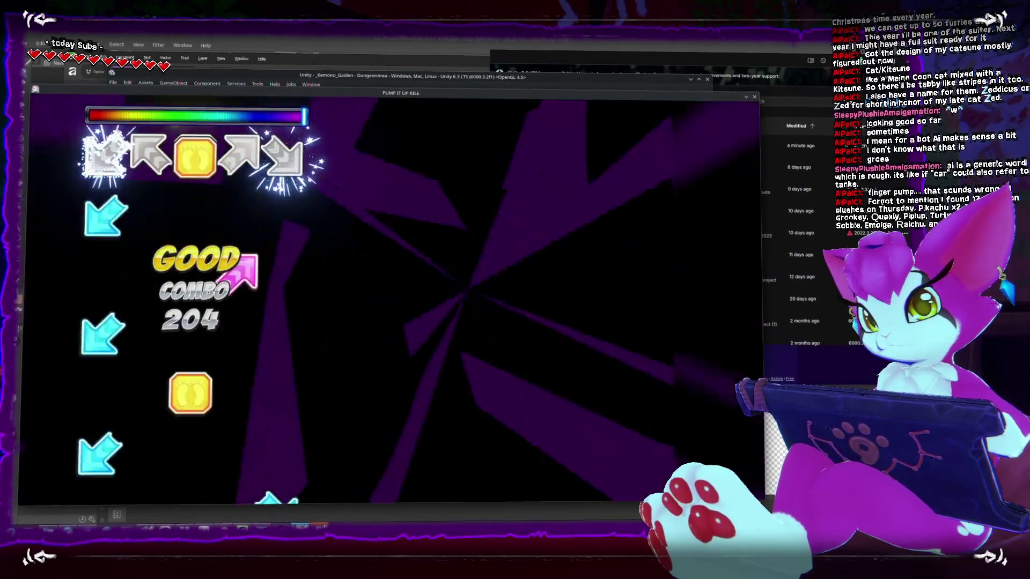
pyautogui.press('q')
pyautogui.press('s')
pyautogui.press('e')
pyautogui.press('c')
pyautogui.press('s')
# Hold the left, up-right and down-left long notes while tapping the incoming arrows past a 220 combo
pyautogui.press('q')
pyautogui.press('c')
pyautogui.press('z')
pyautogui.press('c')
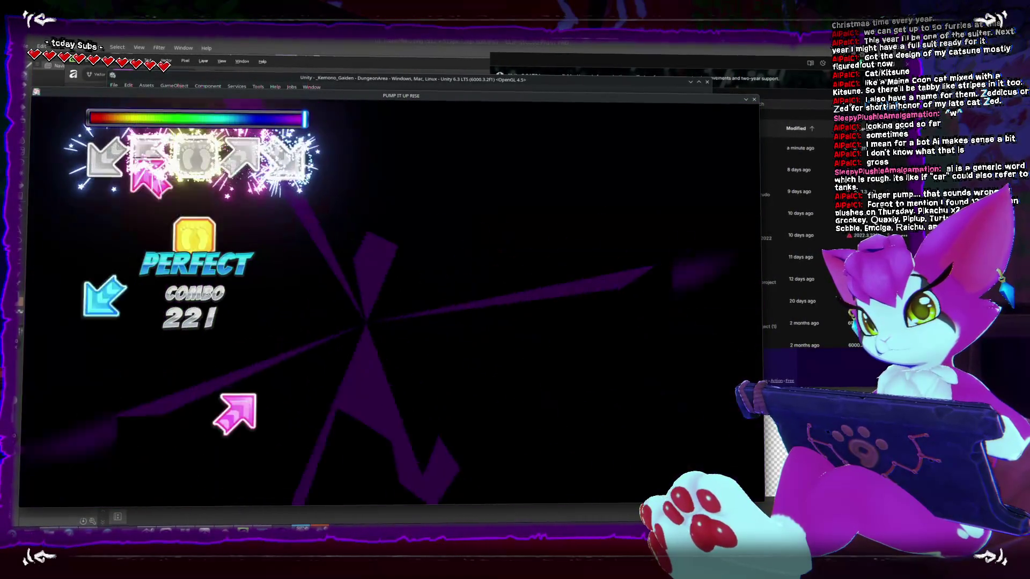
pyautogui.press('z')
pyautogui.press('s')
pyautogui.press('c')
pyautogui.press('z')
pyautogui.press('c')
pyautogui.press('q')
pyautogui.press('s')
pyautogui.press('e')
pyautogui.press('c')
pyautogui.press('c')
pyautogui.press('z')
pyautogui.press('c')
pyautogui.press('c')
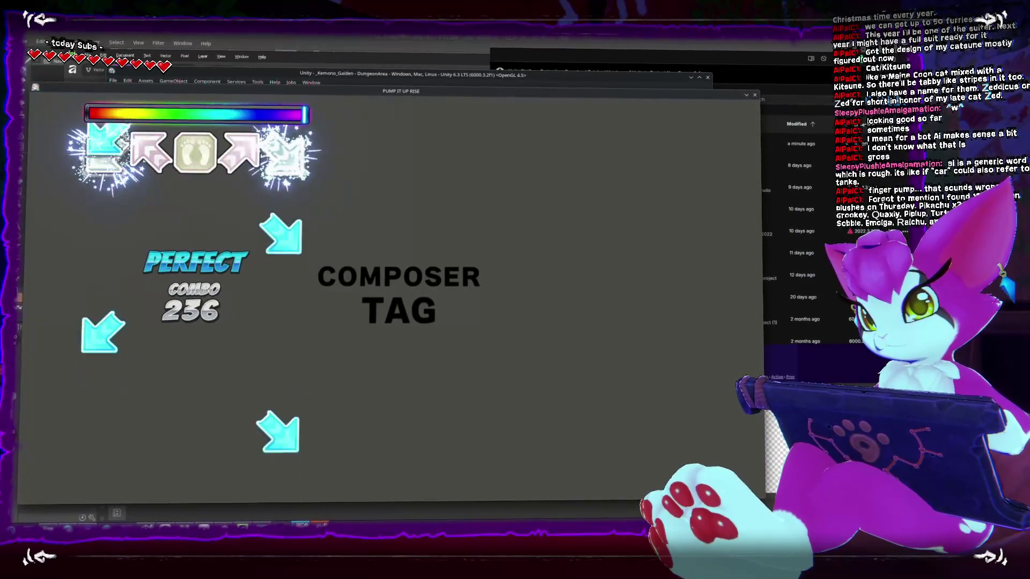
pyautogui.press('c')
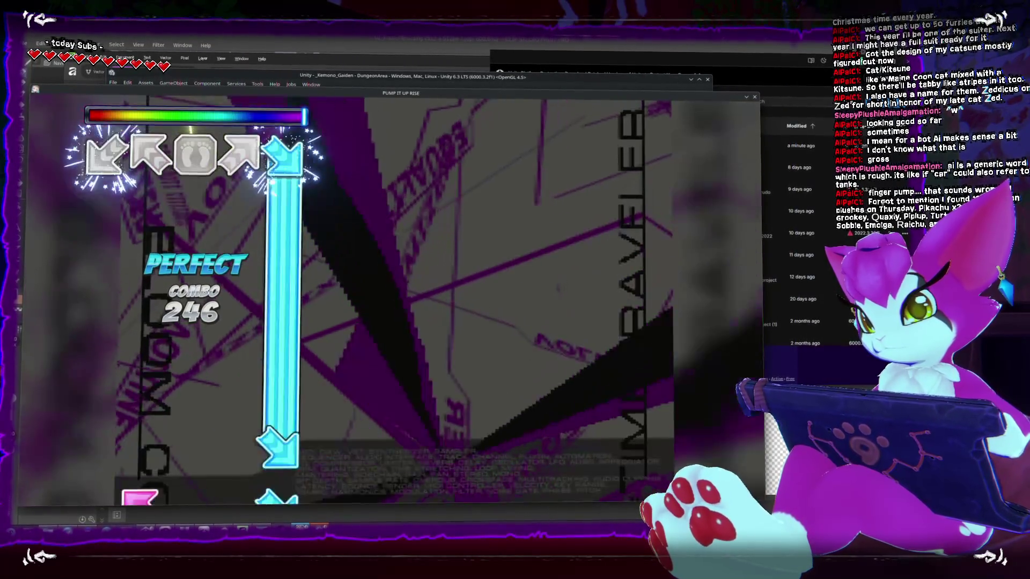
pyautogui.press('z')
pyautogui.press('c')
pyautogui.press('q')
pyautogui.press('s')
pyautogui.press('z')
pyautogui.press('e')
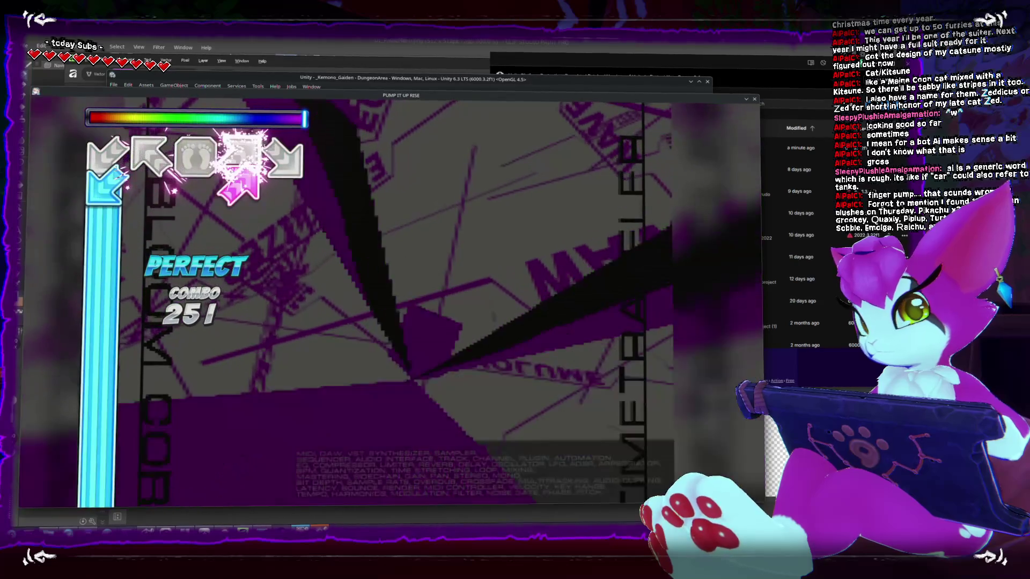
pyautogui.press('s')
pyautogui.press('s')
pyautogui.press('z')
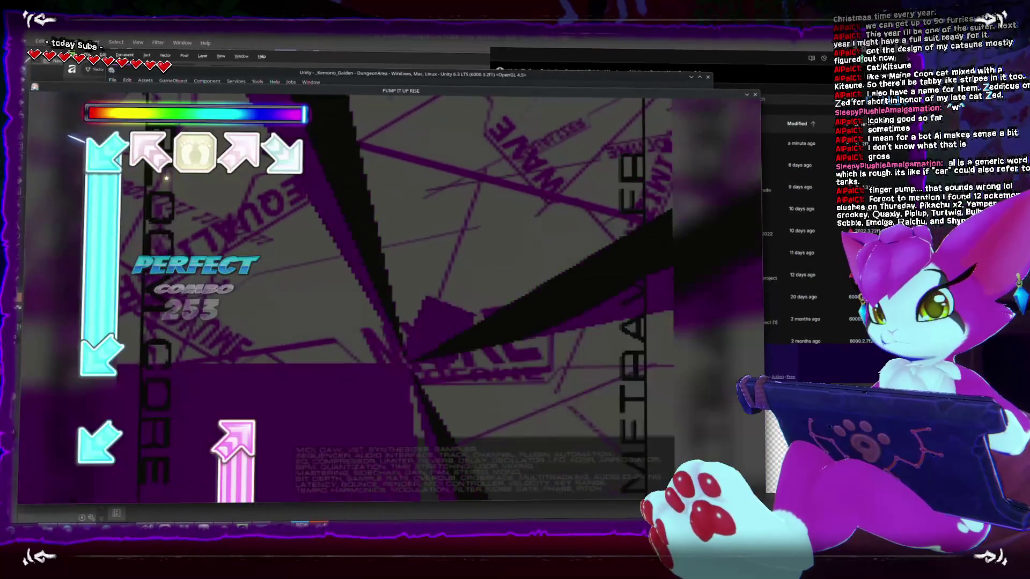
pyautogui.press('z')
pyautogui.press('e')
pyautogui.press('e')
pyautogui.press('z')
pyautogui.press('e')
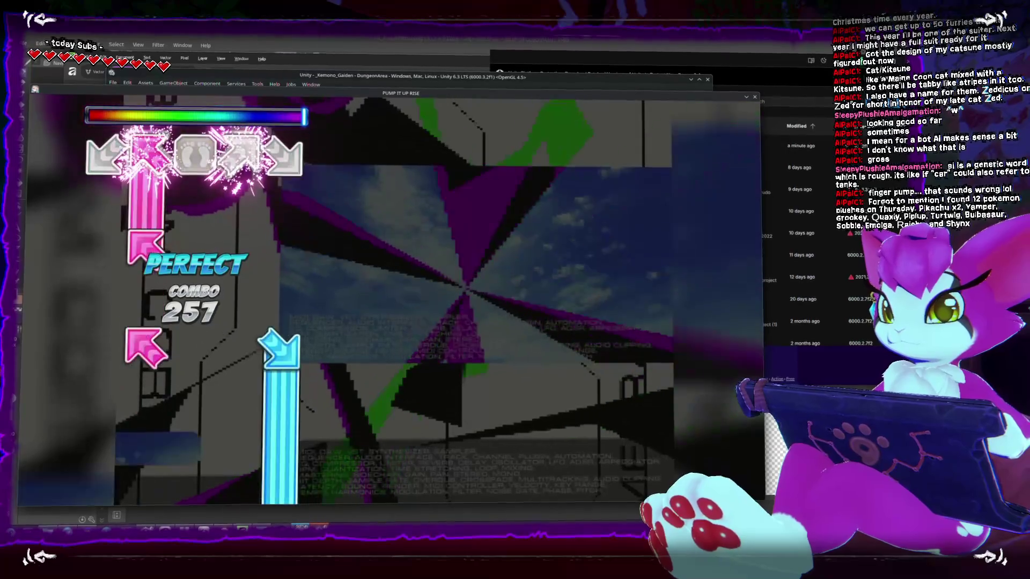
pyautogui.press('c')
pyautogui.press('s')
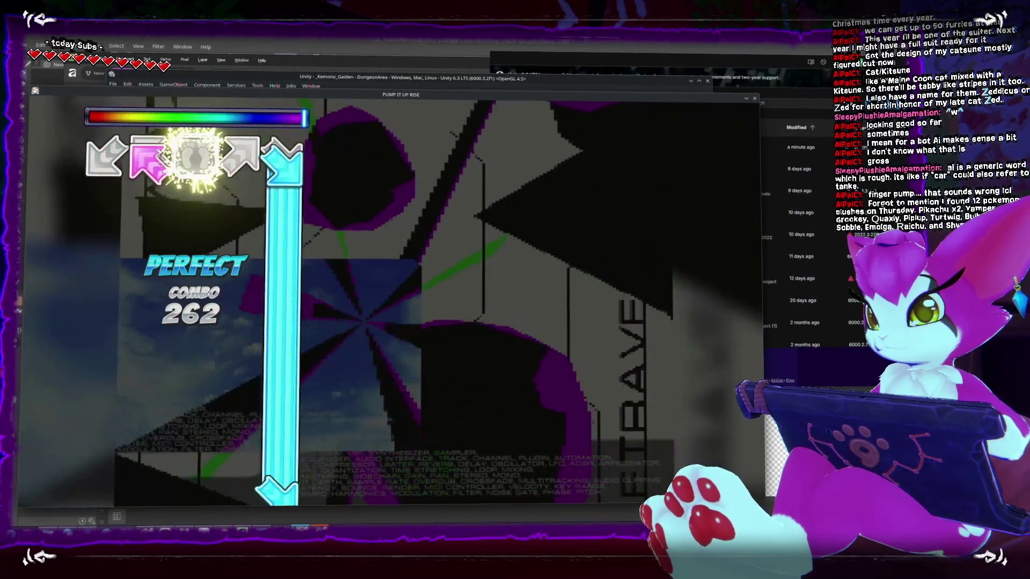
pyautogui.press('z')
pyautogui.press('e')
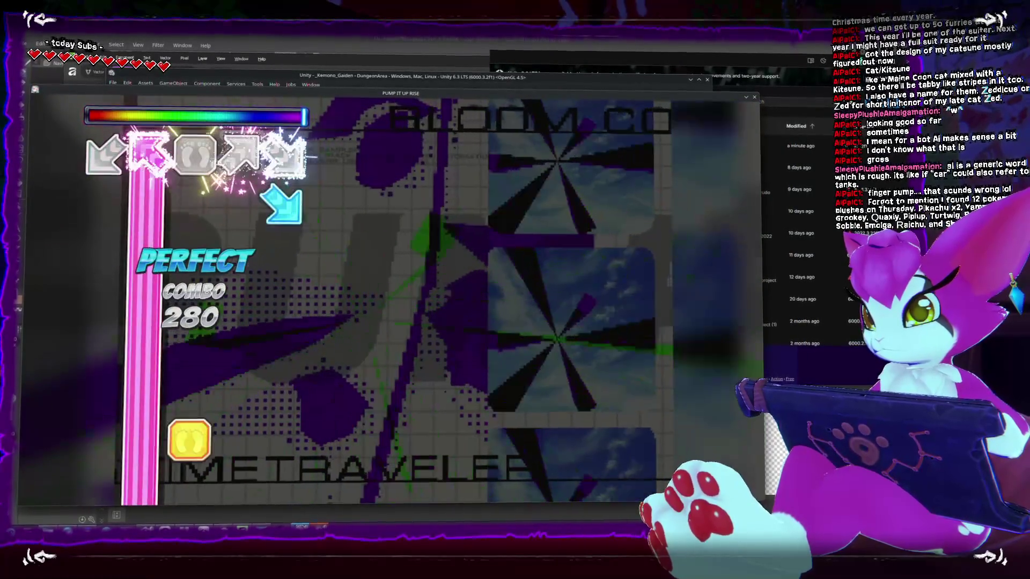
pyautogui.press('z')
pyautogui.press('s')
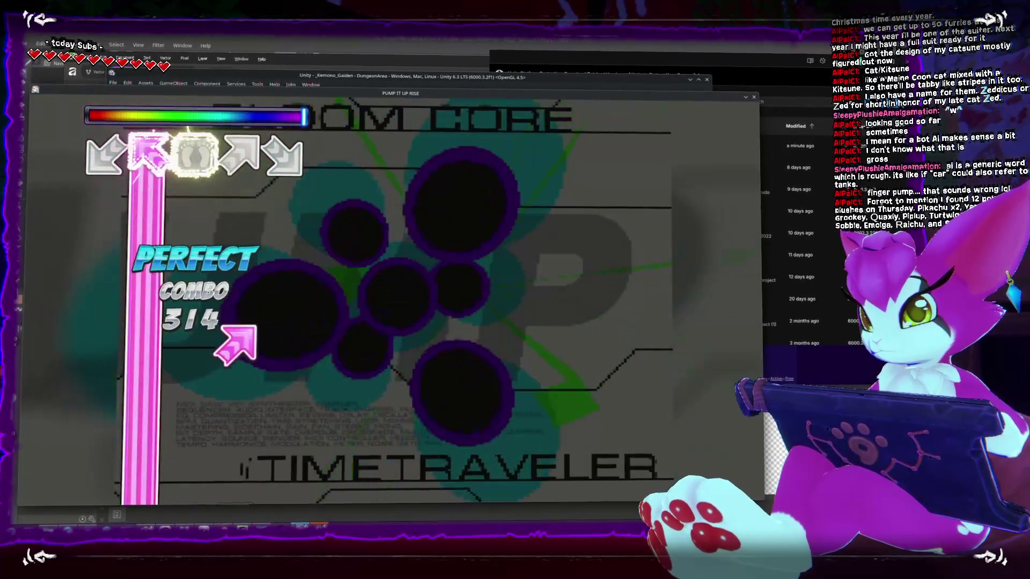
# Keep hitting perfect notes as the combo climbs past 300 and then 400
pyautogui.press('q')
pyautogui.press('z')
pyautogui.press('s')
pyautogui.press('c')
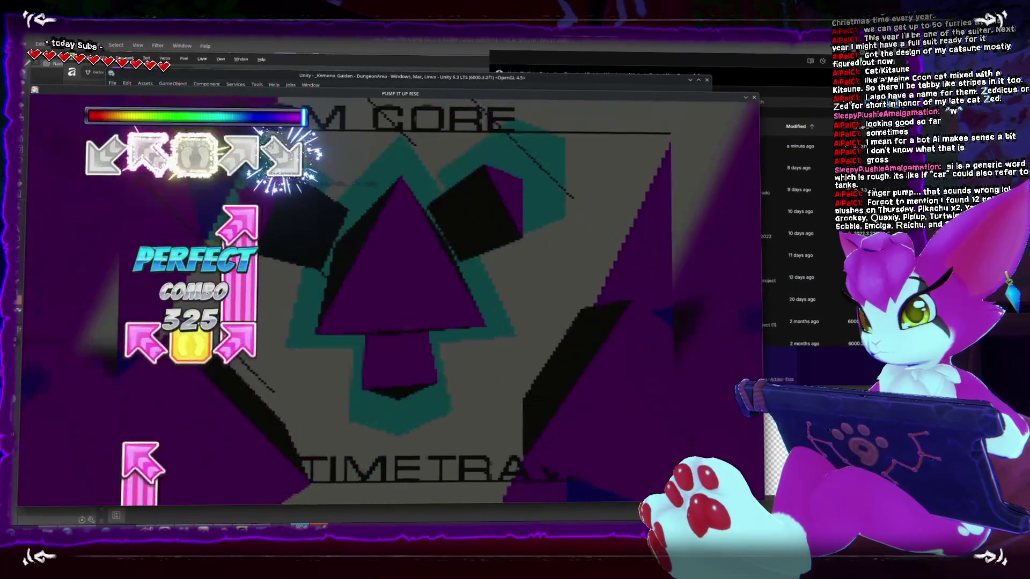
pyautogui.press('c')
pyautogui.press('q')
pyautogui.press('e')
pyautogui.press('z')
pyautogui.press('c')
pyautogui.press('q')
pyautogui.press('c')
pyautogui.press('q')
pyautogui.press('e')
pyautogui.press('c')
pyautogui.press('q')
pyautogui.press('e')
pyautogui.press('s')
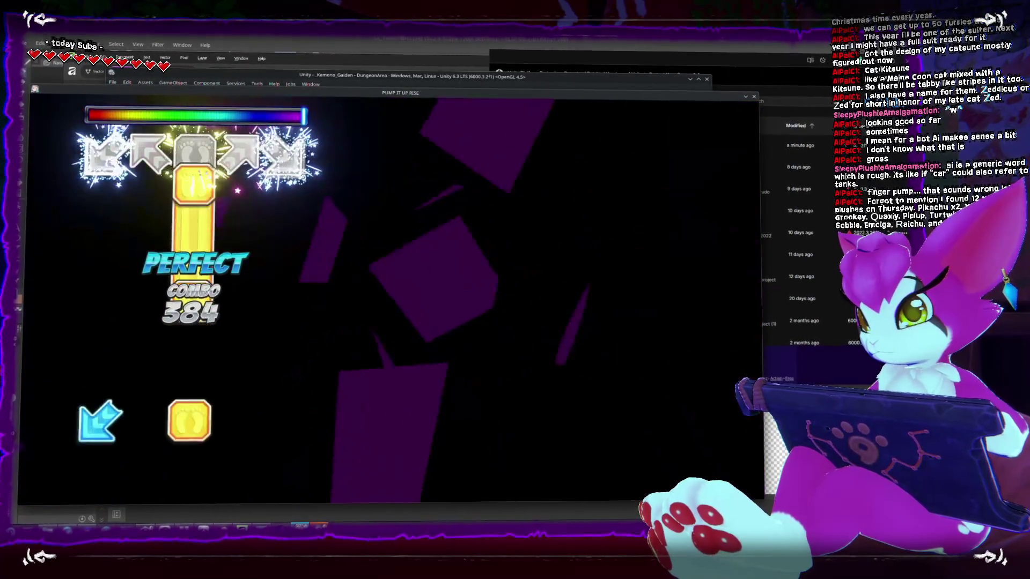
pyautogui.press('c')
pyautogui.press('c')
pyautogui.press('s')
pyautogui.press('e')
pyautogui.press('q')
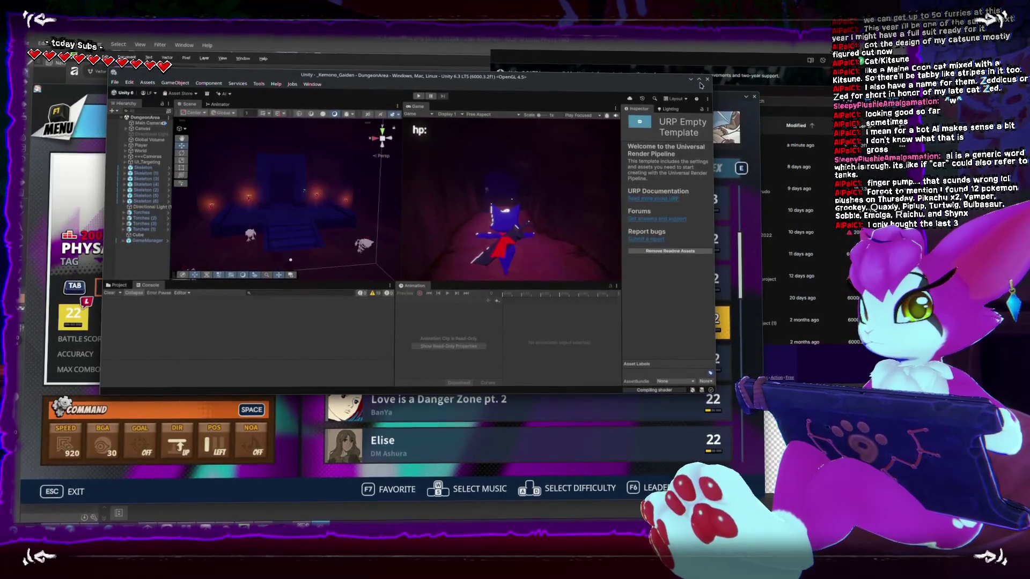
# Maximise the Unity Kemono_Gaiden editor window to fill the screen
pyautogui.doubleClick(700, 81)
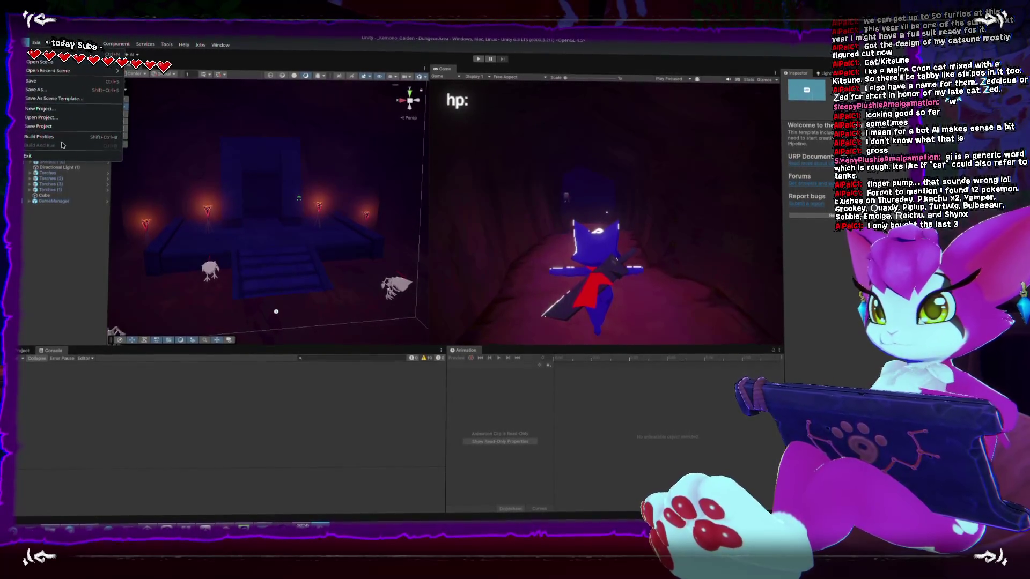
# Review the Windows build profile: Local Machine target, architecture, compression and extra options
pyautogui.click(61, 137)
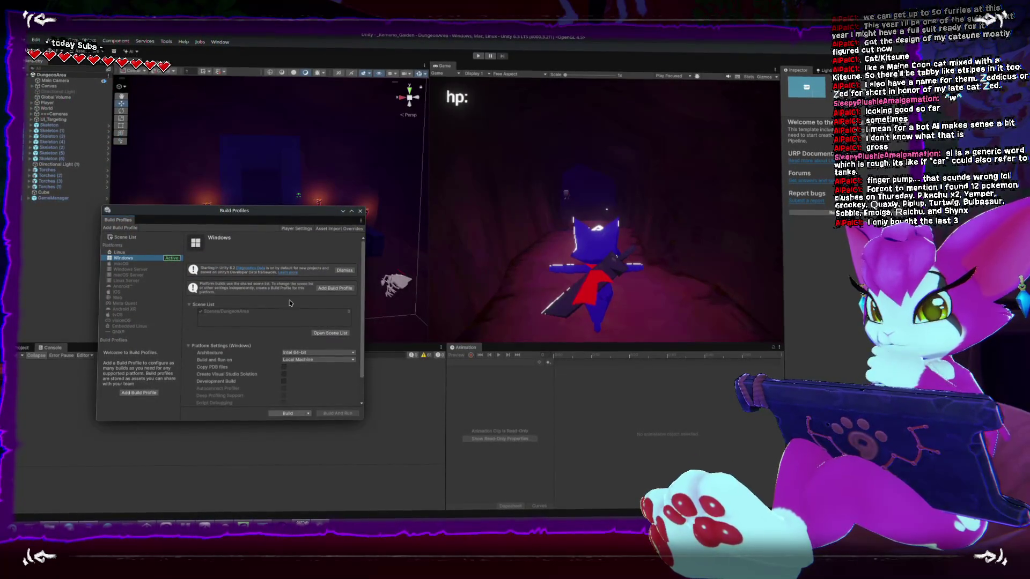
pyautogui.scroll(-3, 323, 353)
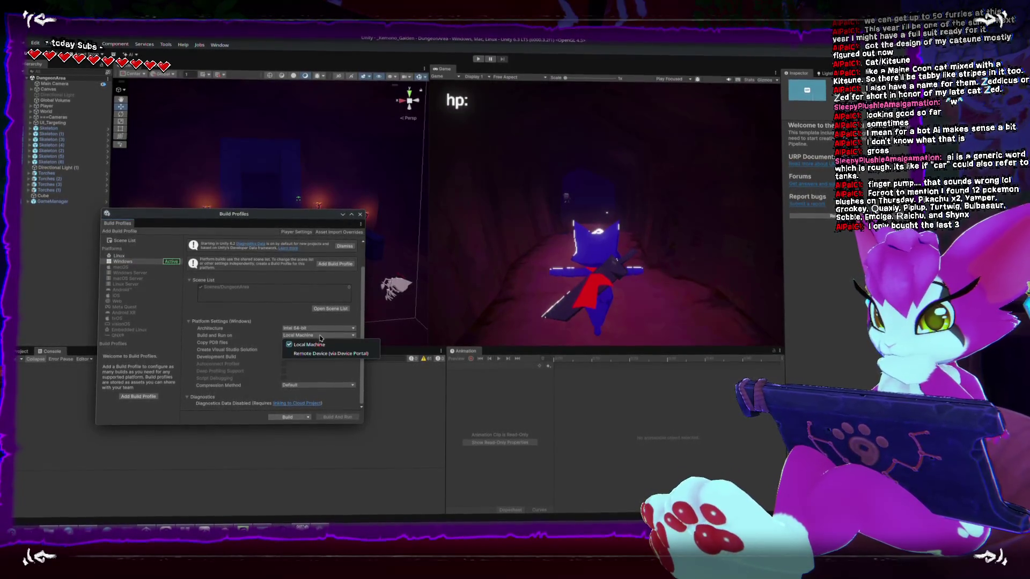
pyautogui.click(310, 344)
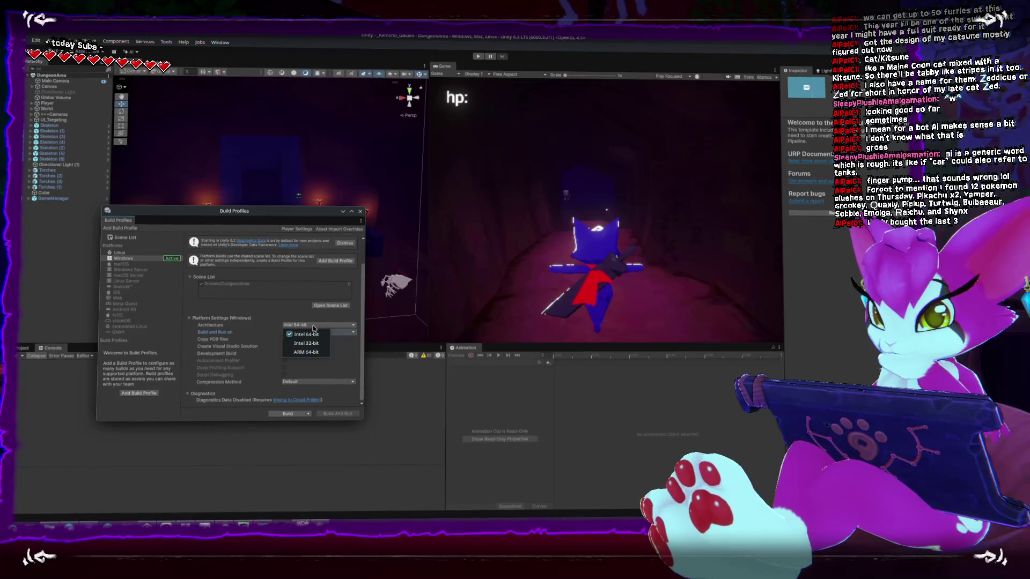
pyautogui.scroll(2, 363, 309)
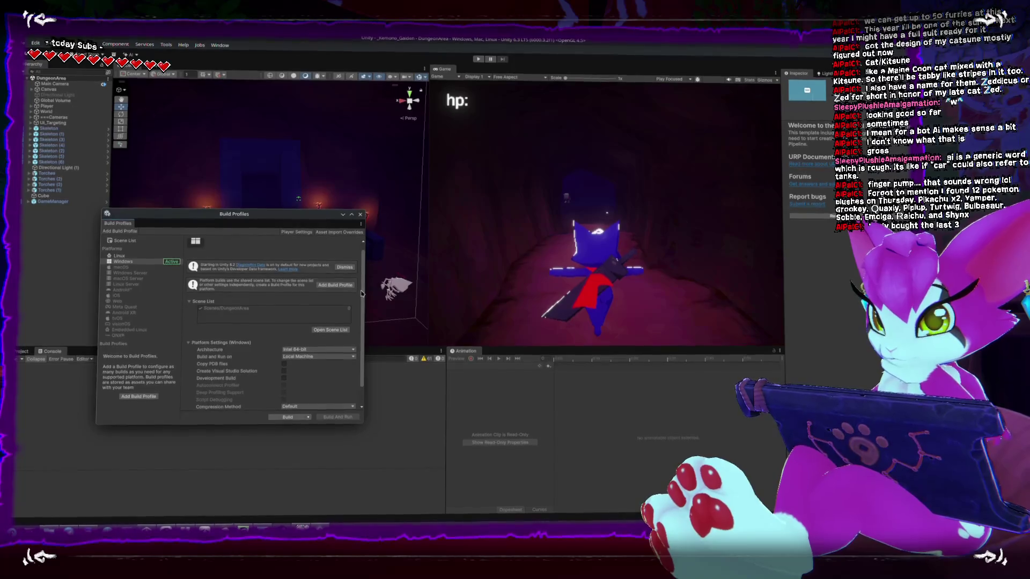
pyautogui.scroll(-2, 363, 298)
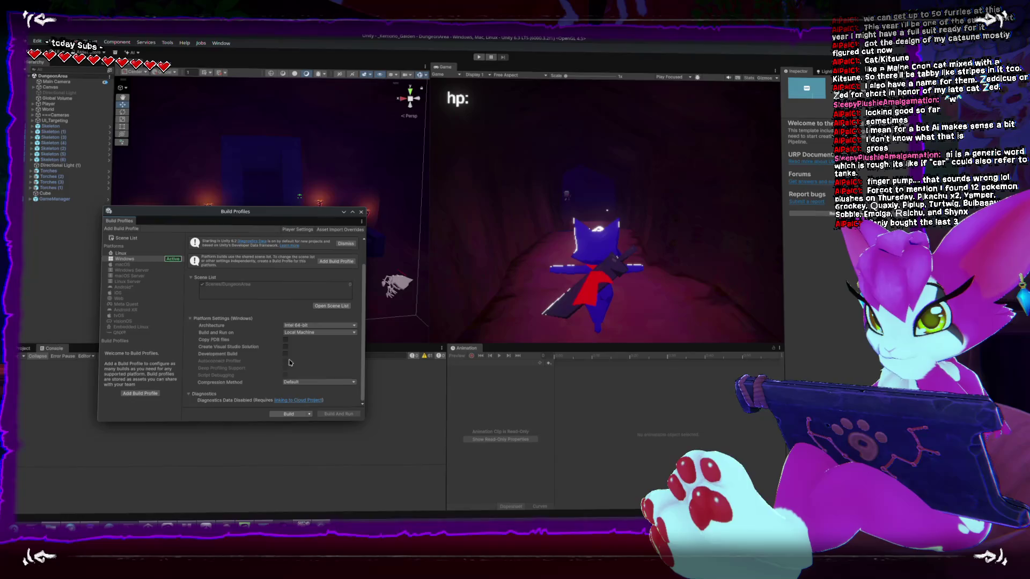
pyautogui.click(340, 384)
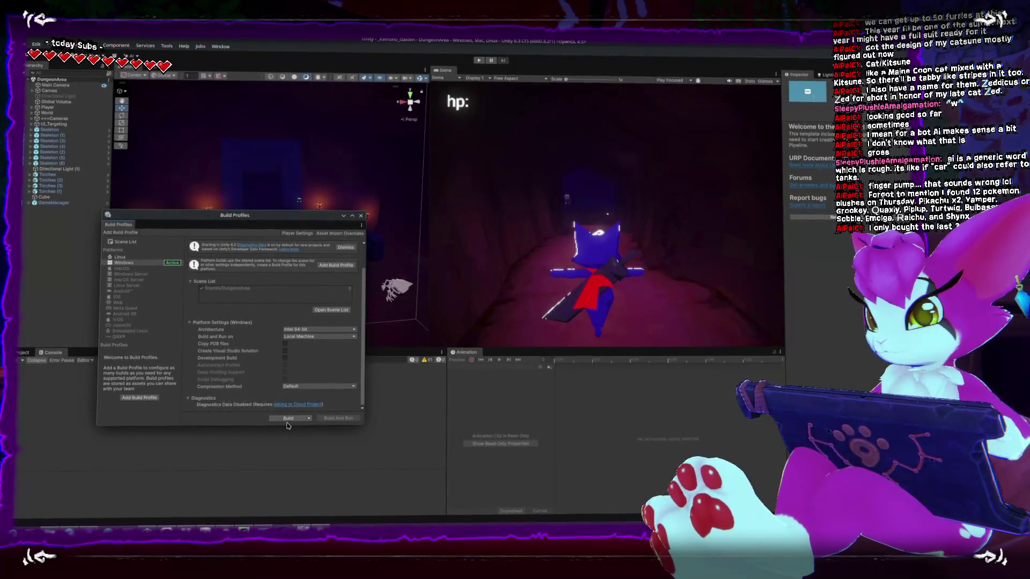
pyautogui.click(310, 421)
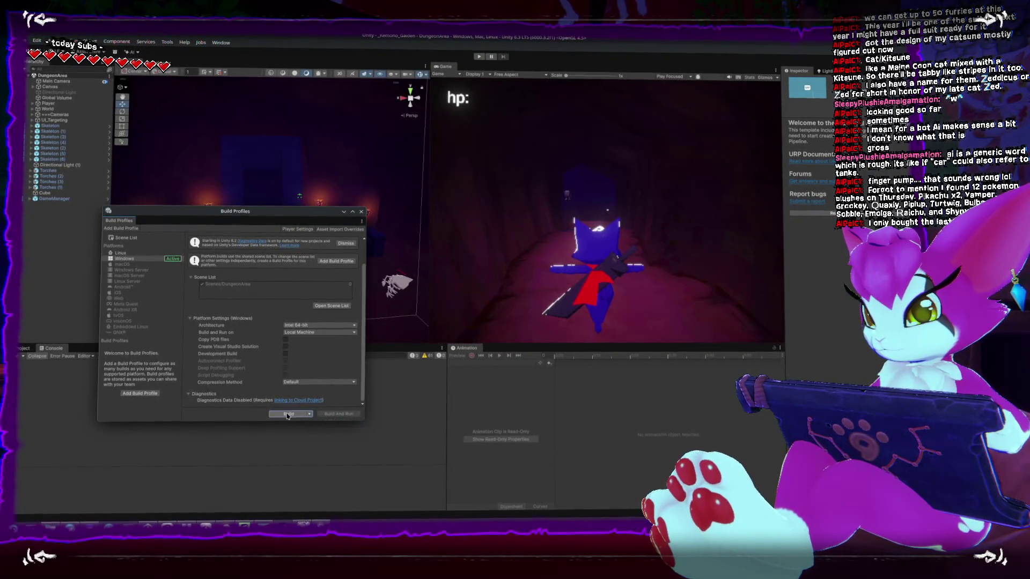
# Build the Windows player as KemonoGaiden and inspect the resulting Handles compile errors
pyautogui.click(287, 415)
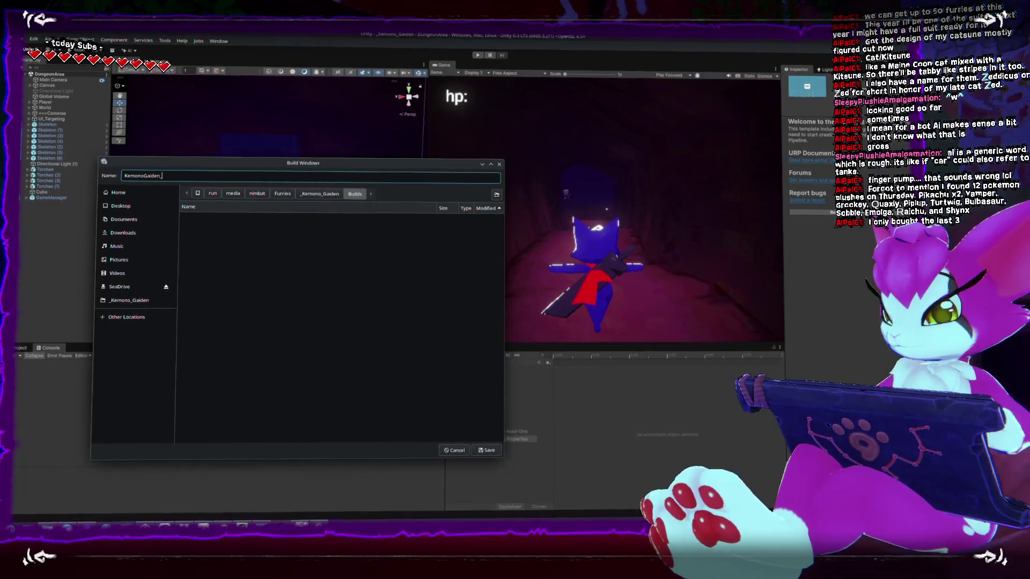
pyautogui.click(485, 454)
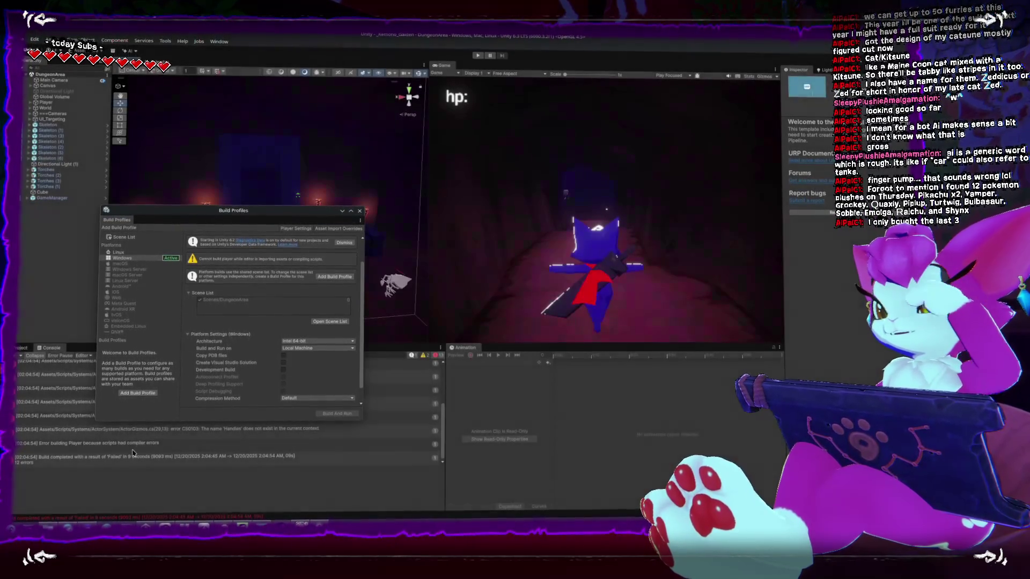
pyautogui.moveTo(241, 211); pyautogui.dragTo(525, 115)
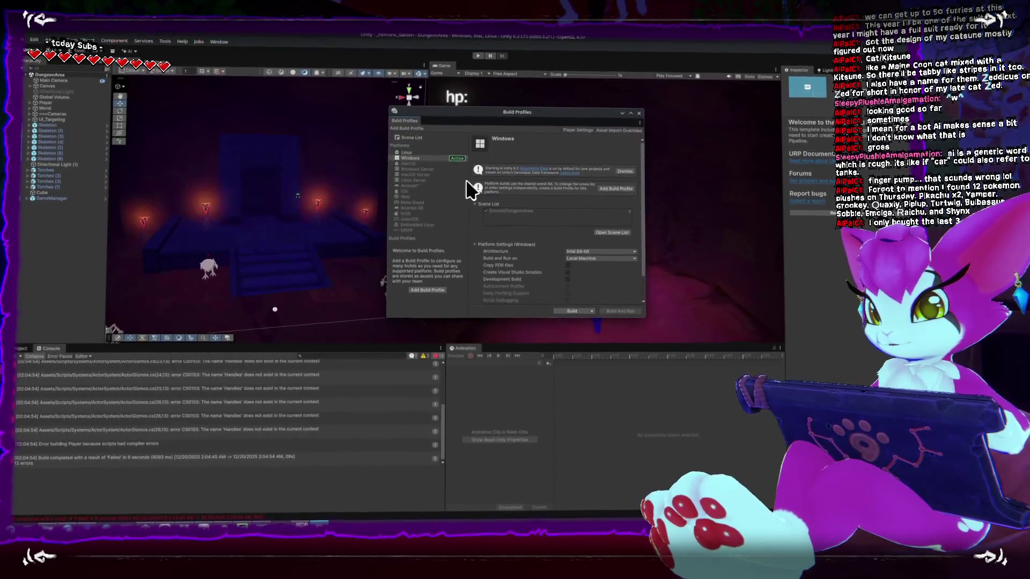
pyautogui.click(245, 379)
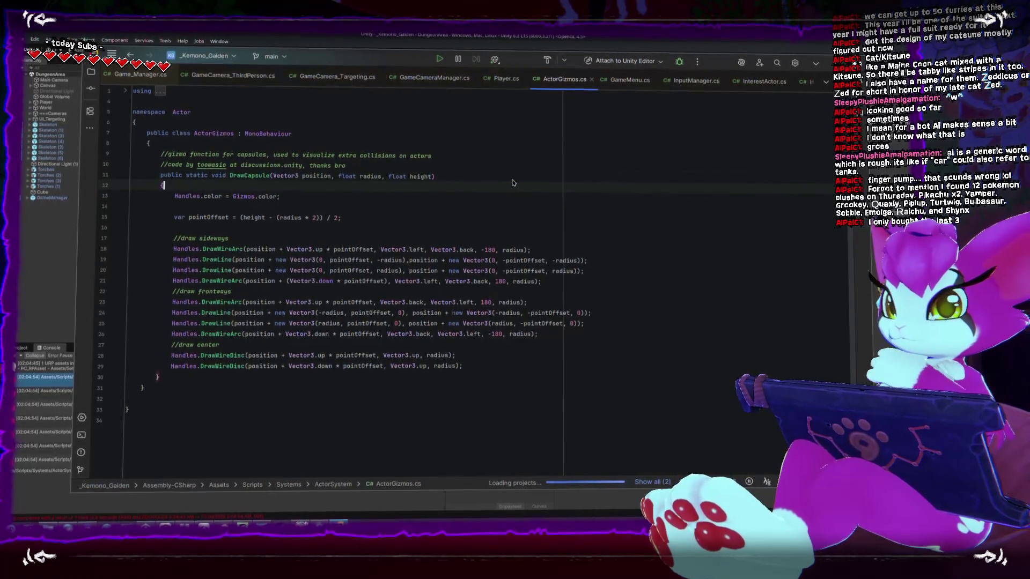
# Wrap DrawCapsule's Handles code in #if UNITY_EDITOR / #endif in ActorGizmos.cs, save and return to Unity
pyautogui.press('Return')
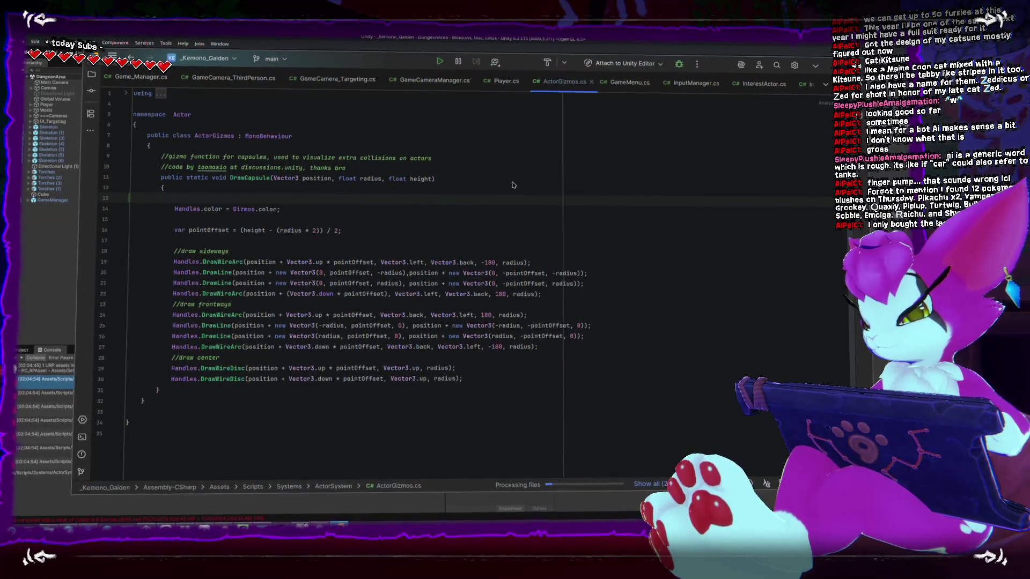
pyautogui.write('#if UNITYU')
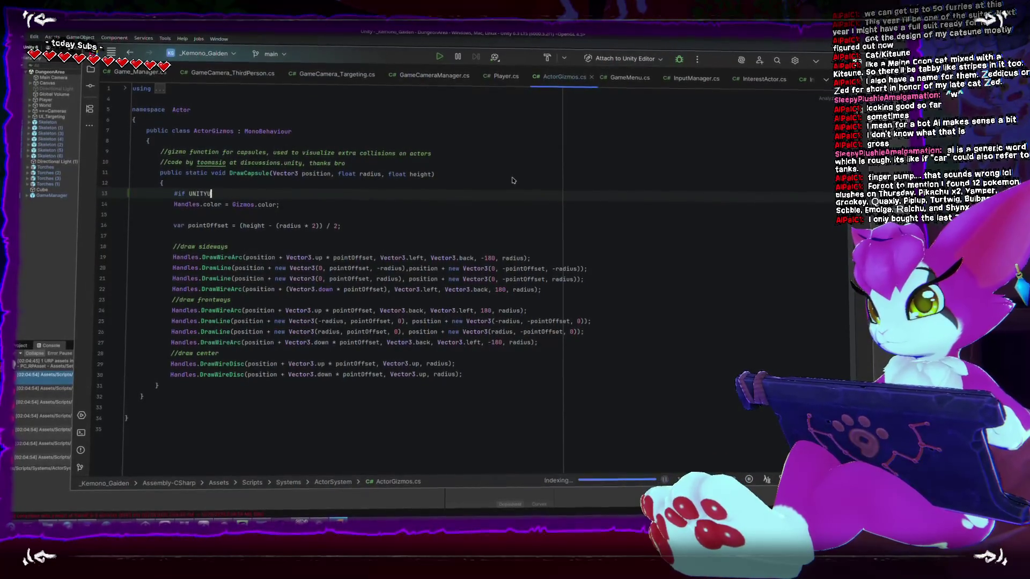
pyautogui.press('BackSpace')
pyautogui.write('_EDITOR')
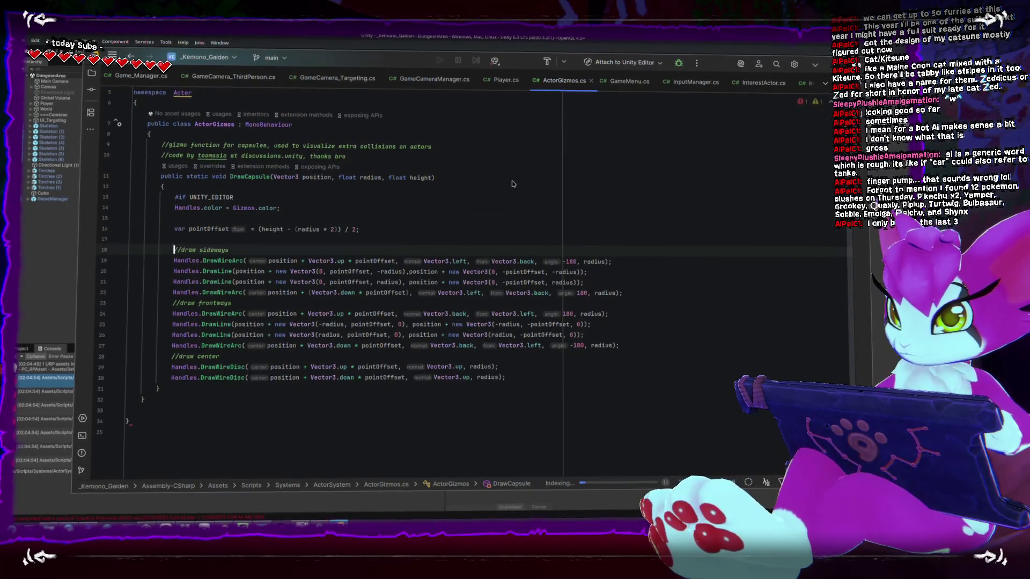
pyautogui.press('Down')
pyautogui.press('Down')
pyautogui.press('Down')
pyautogui.press('End')
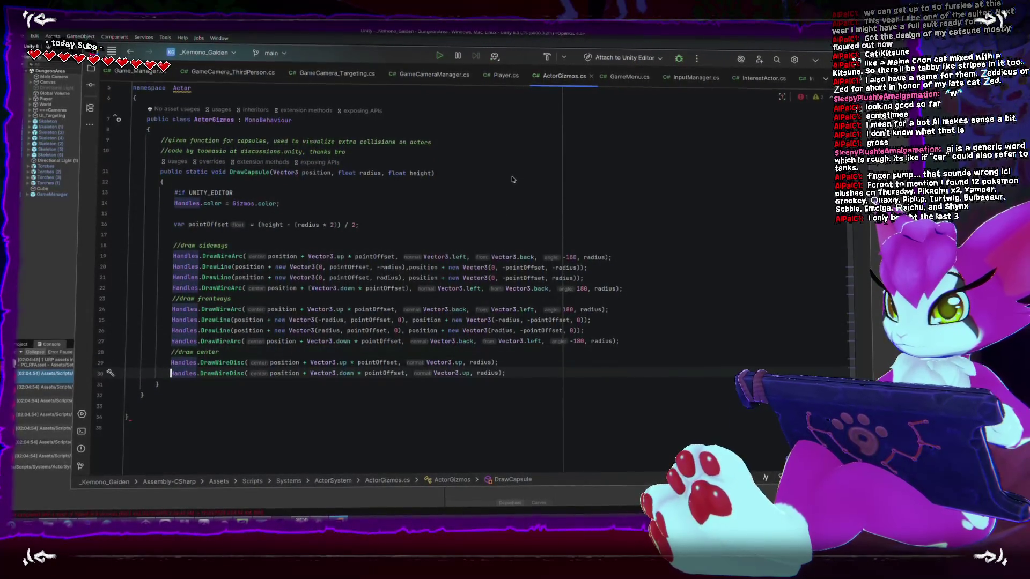
pyautogui.press('Return')
pyautogui.write('#en')
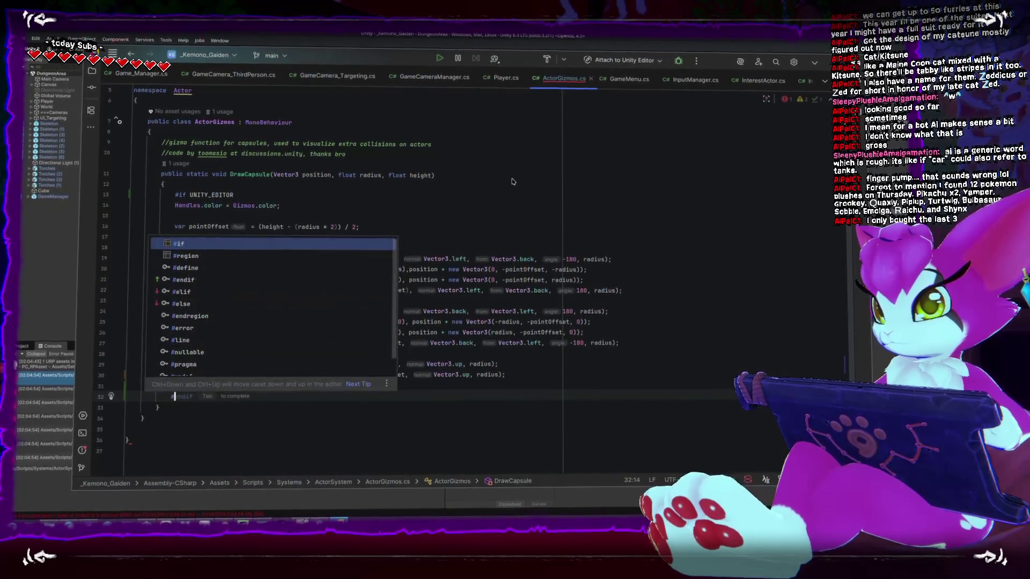
pyautogui.press('Tab')
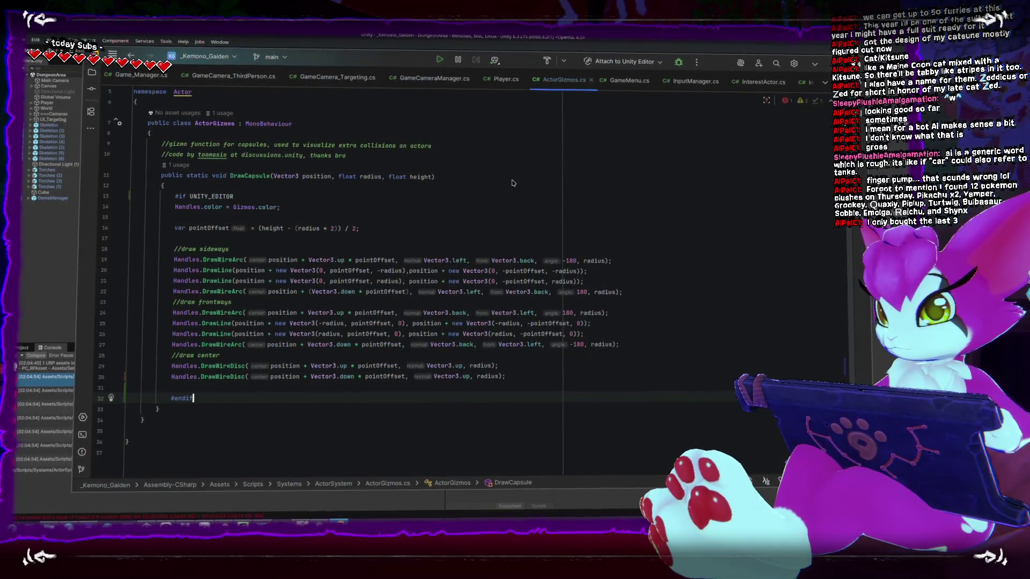
pyautogui.click(304, 235)
pyautogui.press('Return')
pyautogui.hotkey('alt', 'Tab')
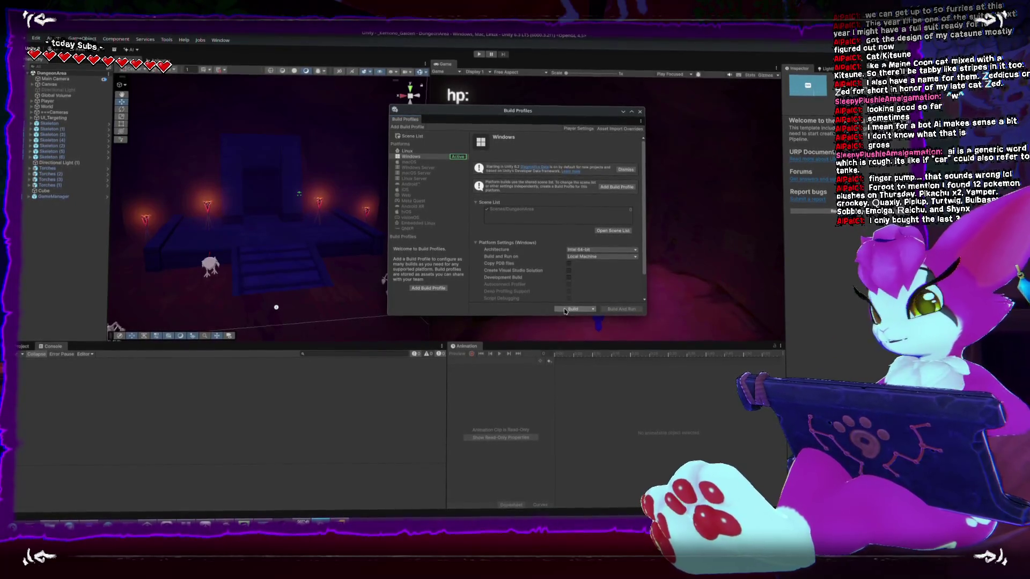
# Rebuild the Windows player as KemonoGaiden and watch the build progress succeed
pyautogui.click(566, 310)
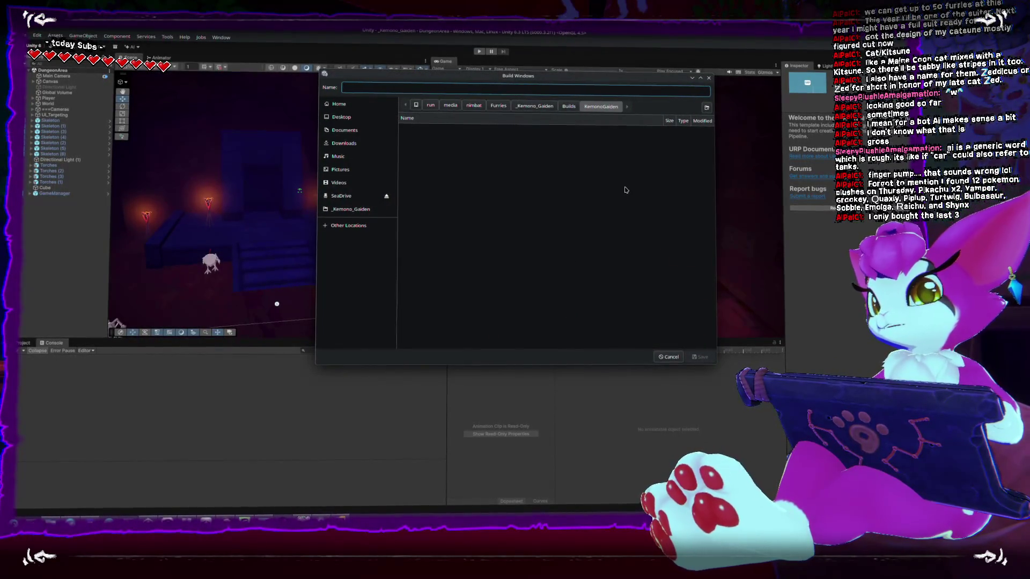
pyautogui.write('x')
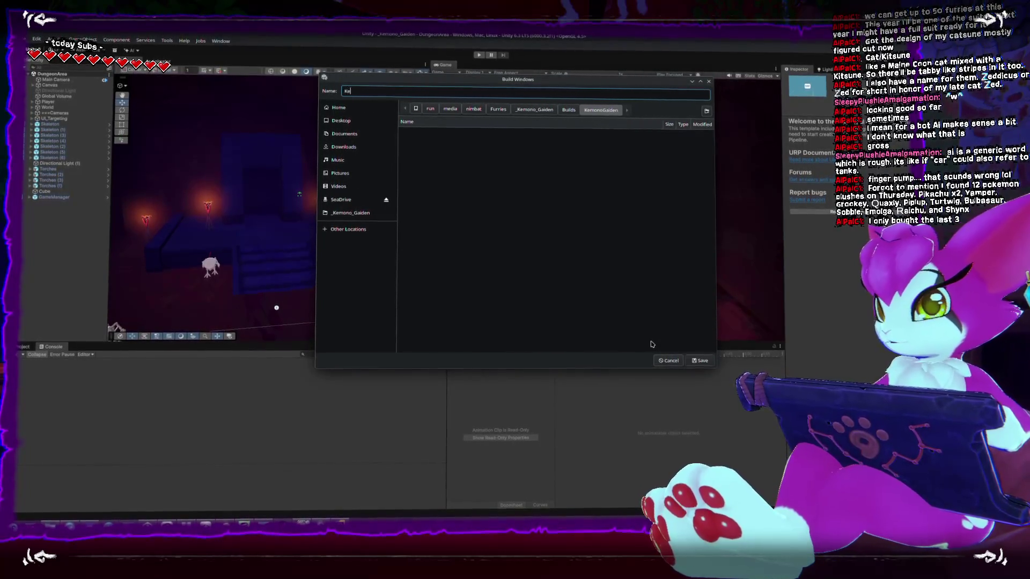
pyautogui.write('emono')
pyautogui.write('aiden')
pyautogui.press('Return')
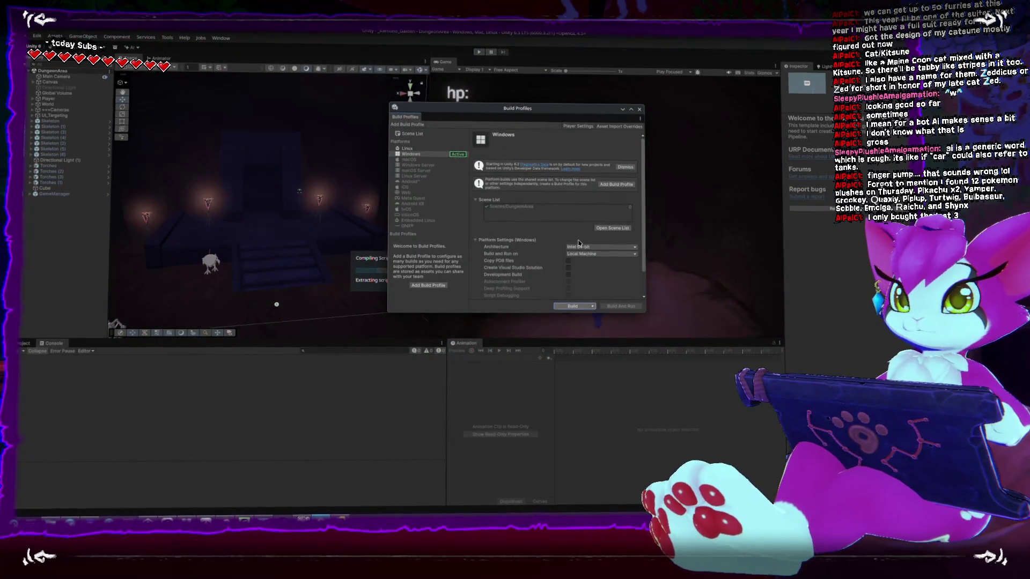
pyautogui.moveTo(517, 109)
pyautogui.mouseDown()
pyautogui.moveTo(734, 112)
pyautogui.moveTo(636, 53)
pyautogui.mouseUp()
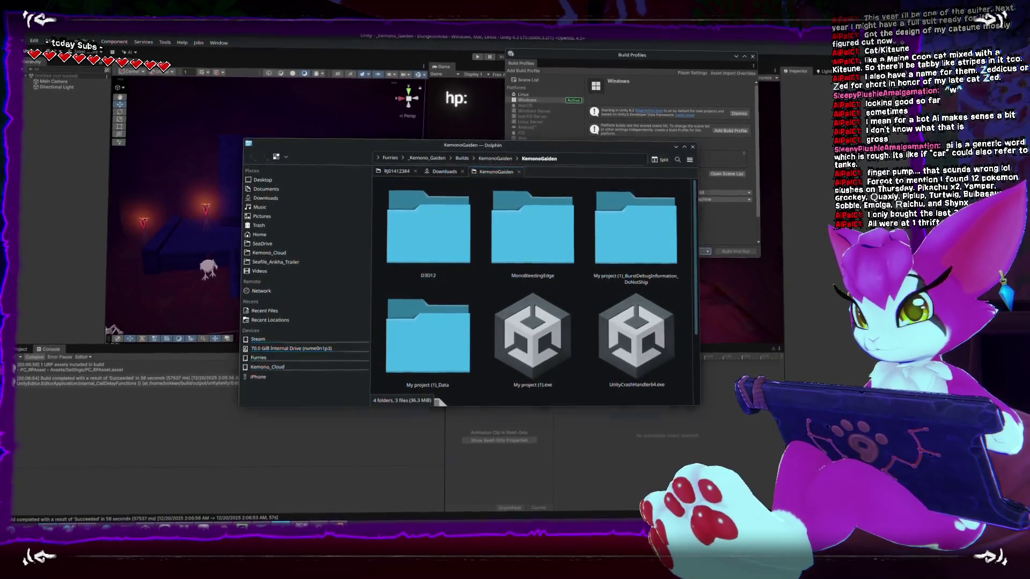
# In Steam, start Add a Non-Steam Game and browse for the program file
pyautogui.hotkey('alt', 'Tab')
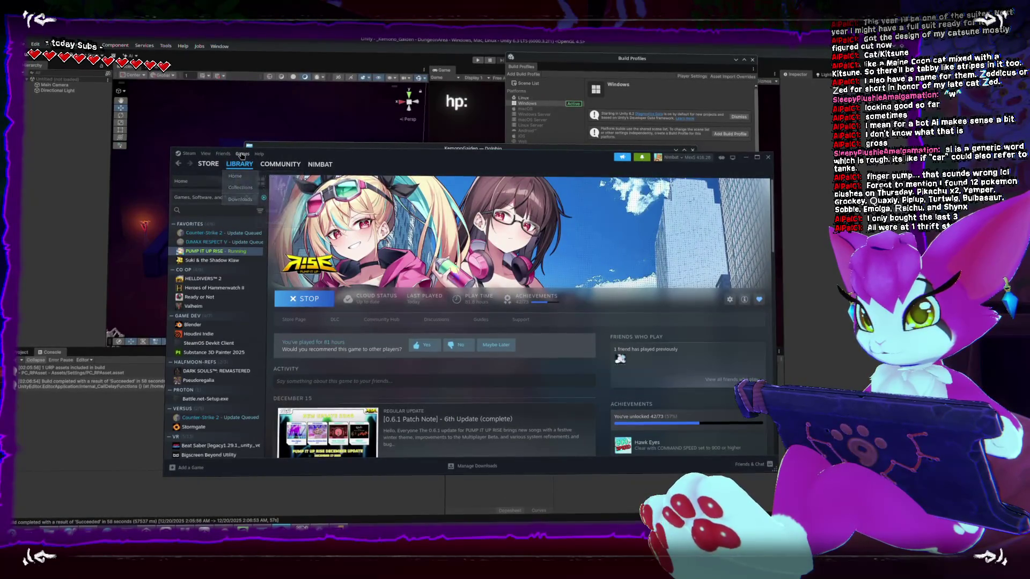
pyautogui.click(239, 163)
pyautogui.click(260, 196)
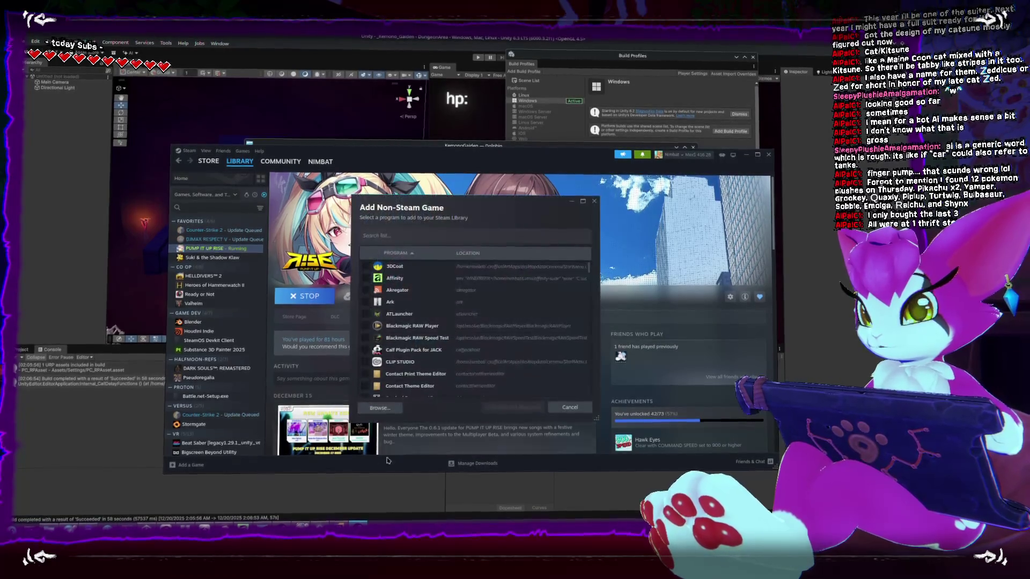
pyautogui.click(379, 409)
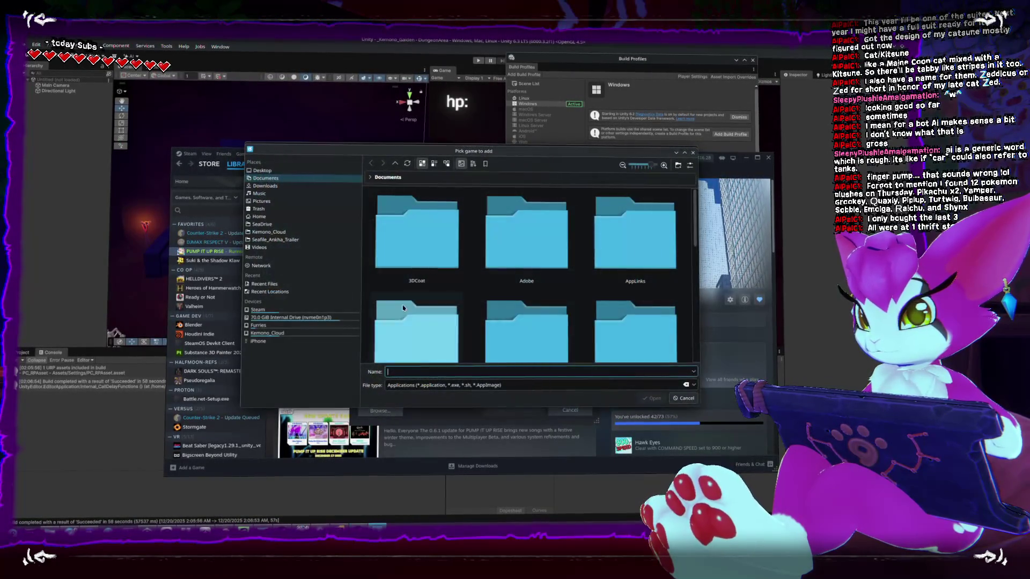
# Pick My project (1).exe from Furries/_Kemono_Gaiden/Builds/KemonoGaiden/KemonoGaiden and add it to the library
pyautogui.click(259, 323)
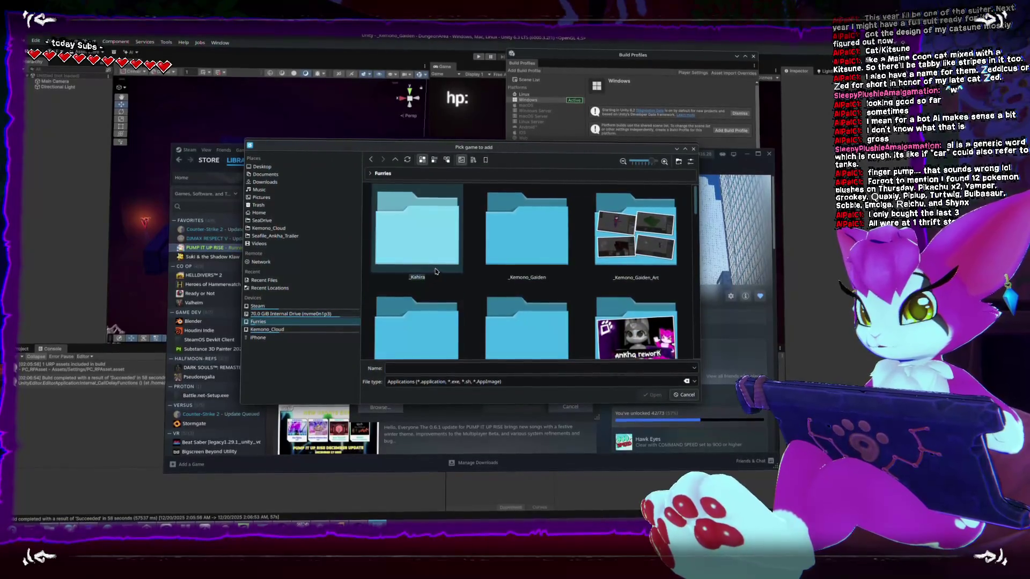
pyautogui.doubleClick(505, 242)
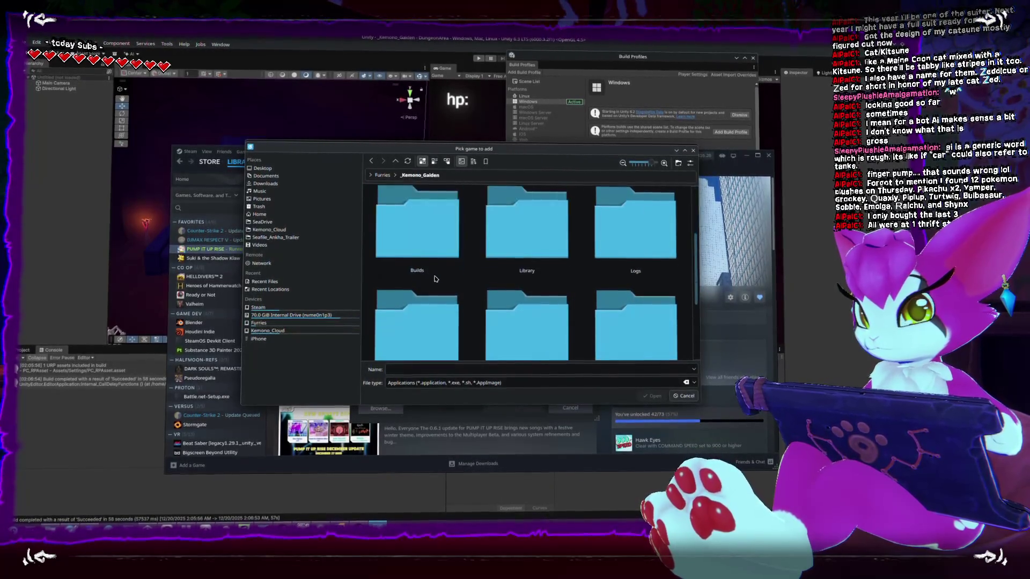
pyautogui.scroll(-2, 437, 282)
pyautogui.doubleClick(437, 282)
pyautogui.doubleClick(418, 233)
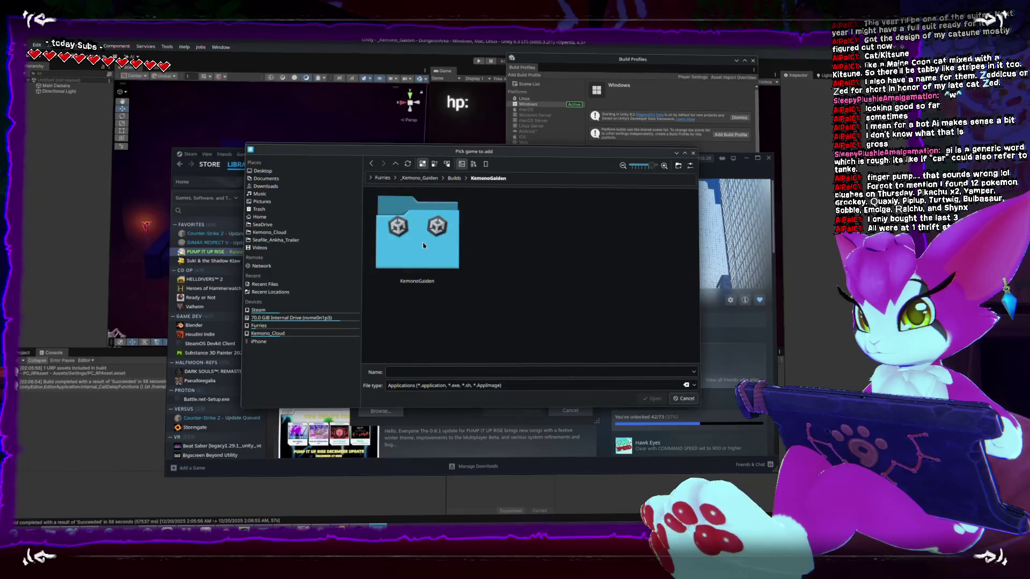
pyautogui.doubleClick(423, 242)
pyautogui.scroll(-1, 437, 258)
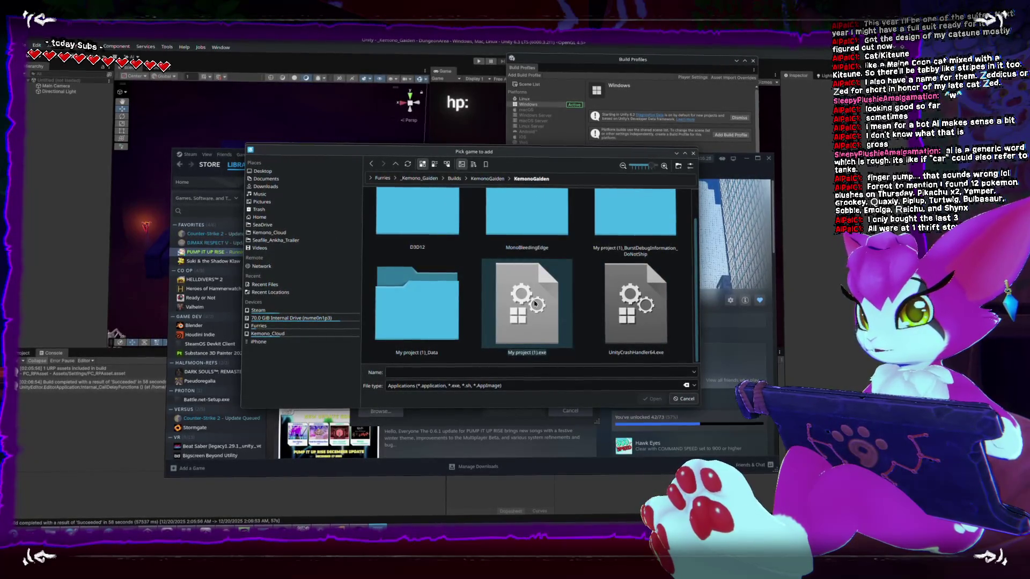
pyautogui.doubleClick(534, 304)
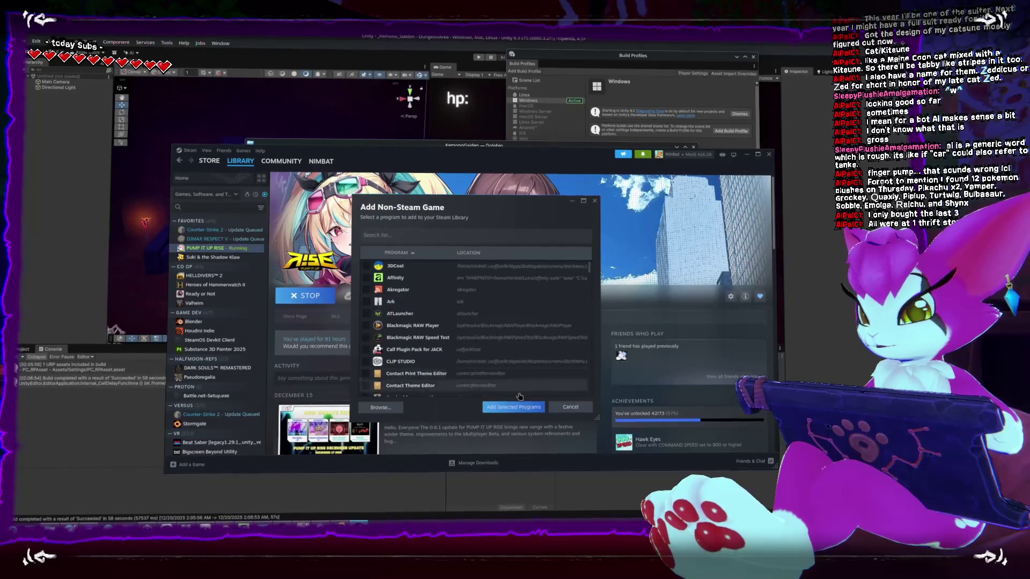
pyautogui.click(513, 407)
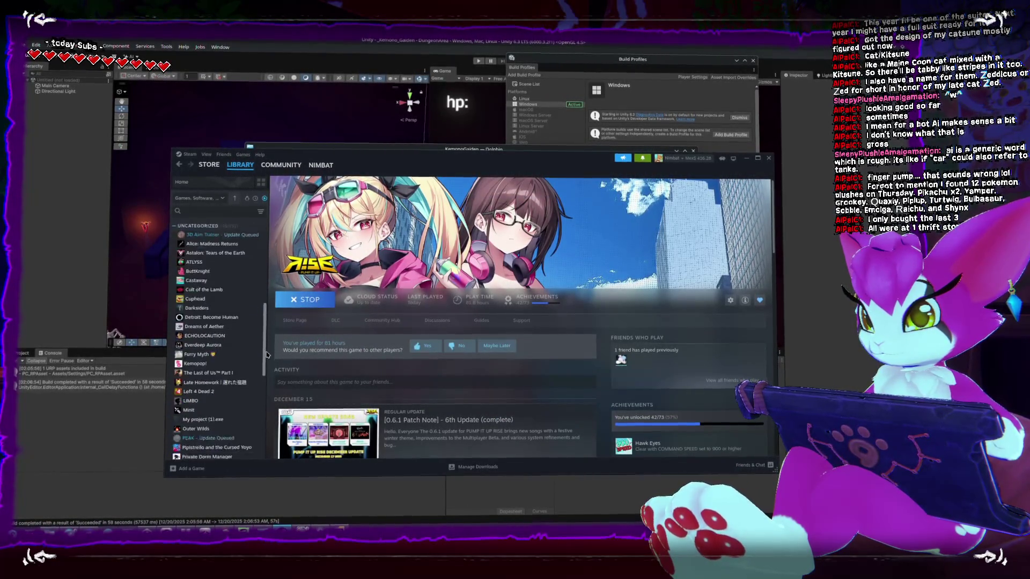
pyautogui.scroll(-8, 217, 363)
pyautogui.scroll(-1, 260, 419)
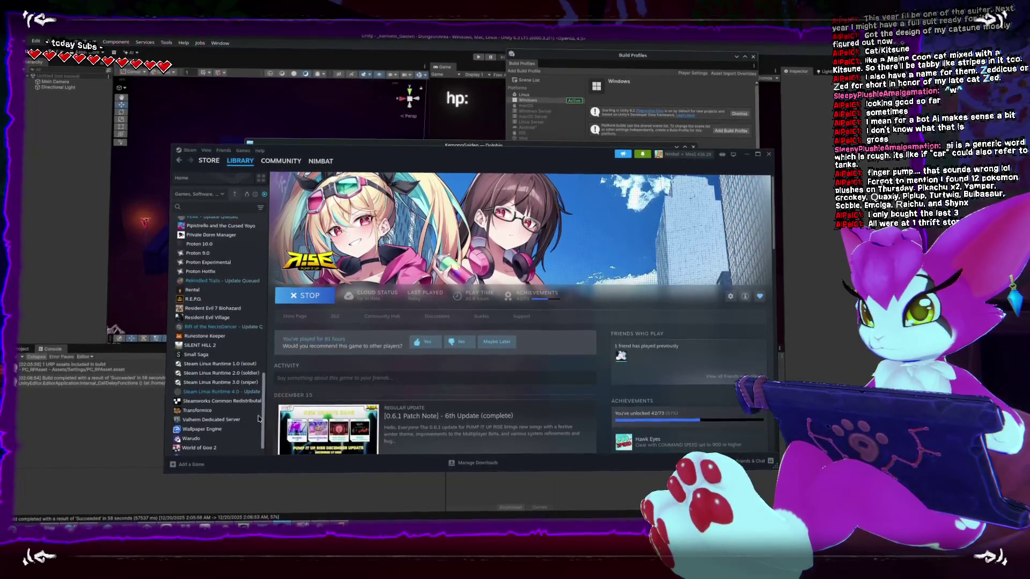
pyautogui.scroll(5, 218, 323)
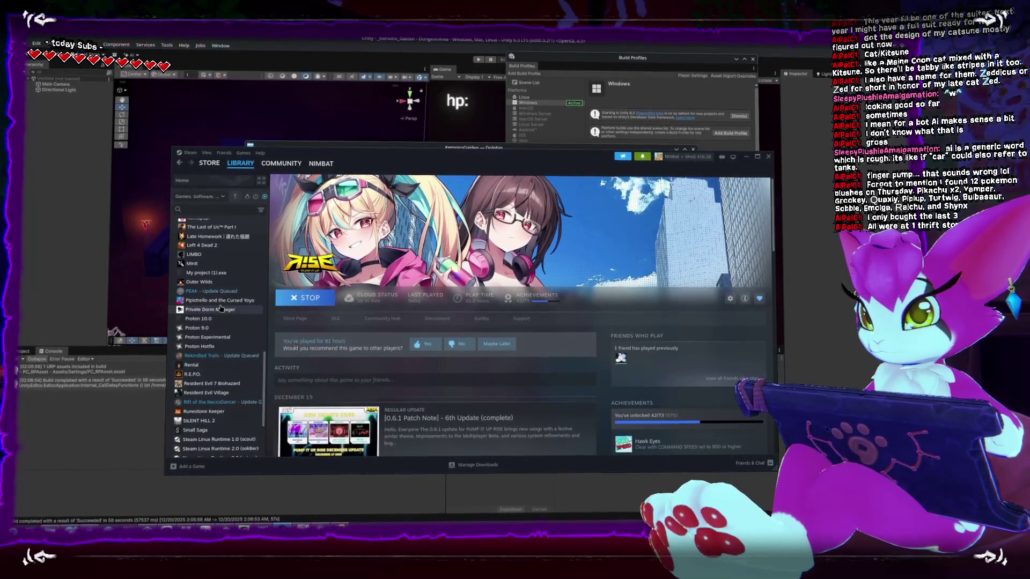
# Force Steam Linux Runtime 4.0 as the compatibility tool for My project (1).exe, then launch it
pyautogui.rightClick(217, 275)
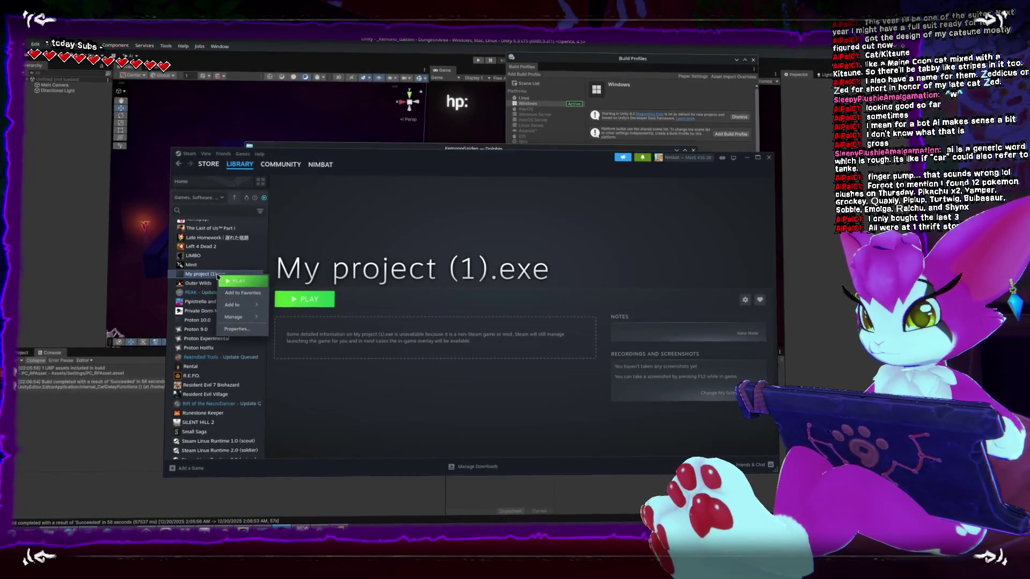
pyautogui.click(311, 301)
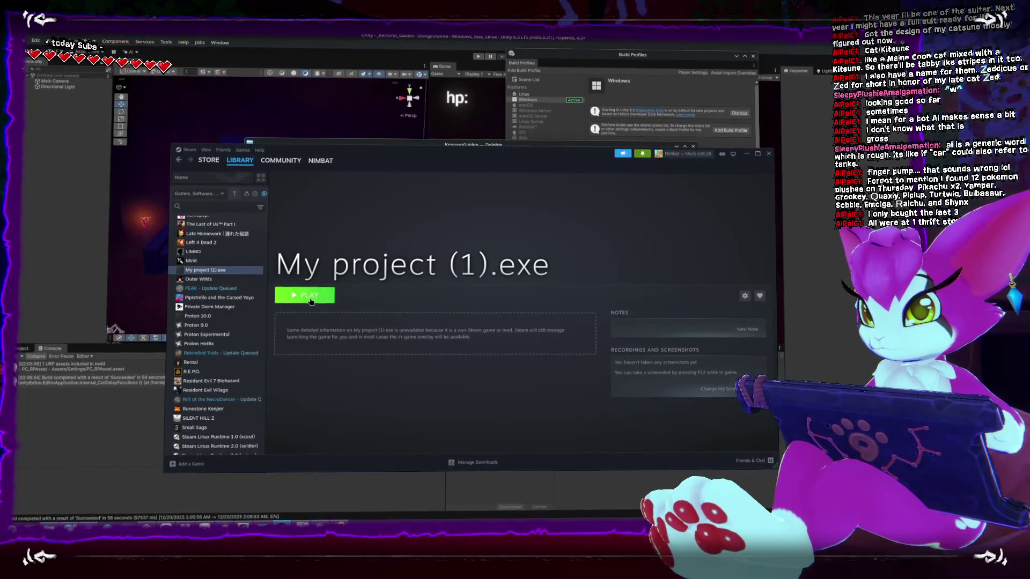
pyautogui.click(397, 292)
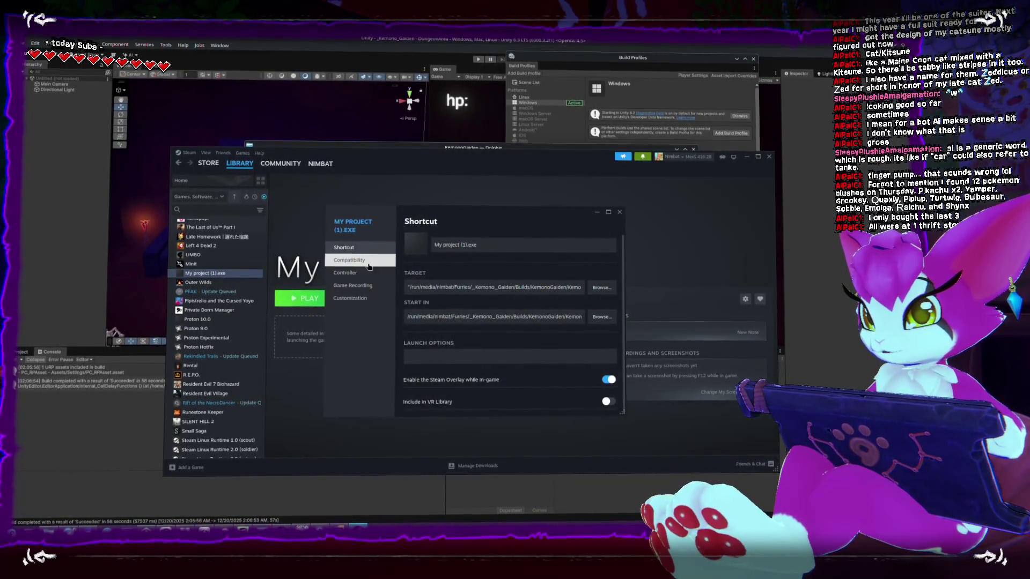
pyautogui.click(349, 261)
pyautogui.click(509, 255)
pyautogui.scroll(-3, 499, 322)
pyautogui.scroll(3, 499, 323)
pyautogui.click(499, 278)
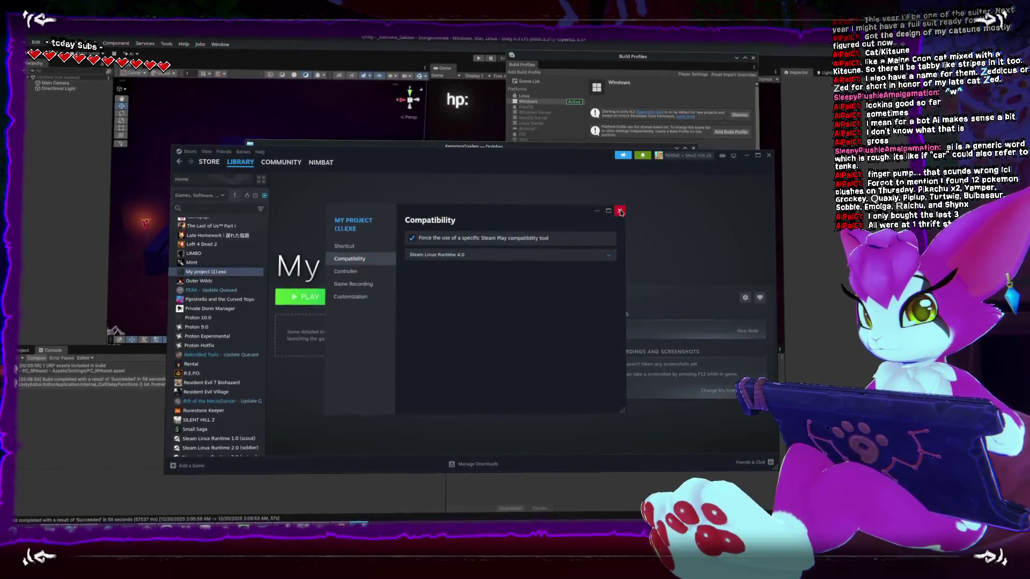
pyautogui.press('Escape')
pyautogui.click(301, 297)
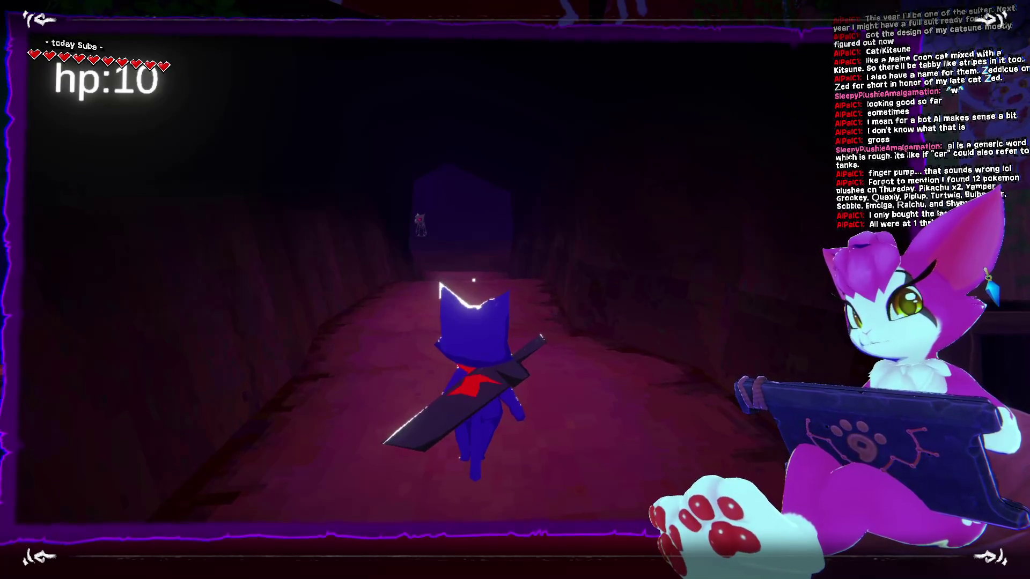
# Playtest the build: toggle the game menu, run down the corridor, swing the sword and turn the camera
pyautogui.press('Escape')
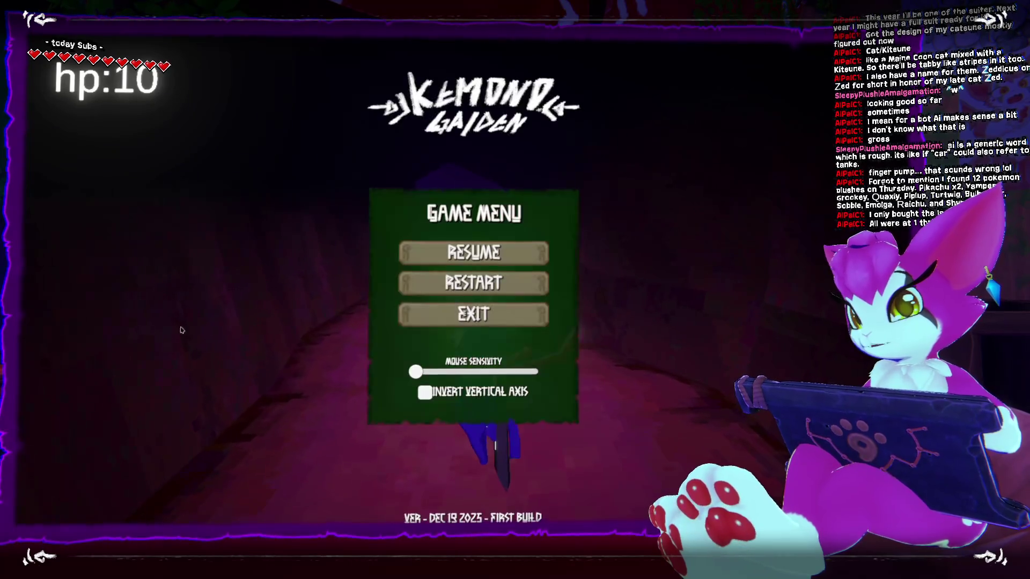
pyautogui.press('Escape')
pyautogui.click(483, 362)
pyautogui.press('Escape')
pyautogui.press('Escape')
pyautogui.press('Escape')
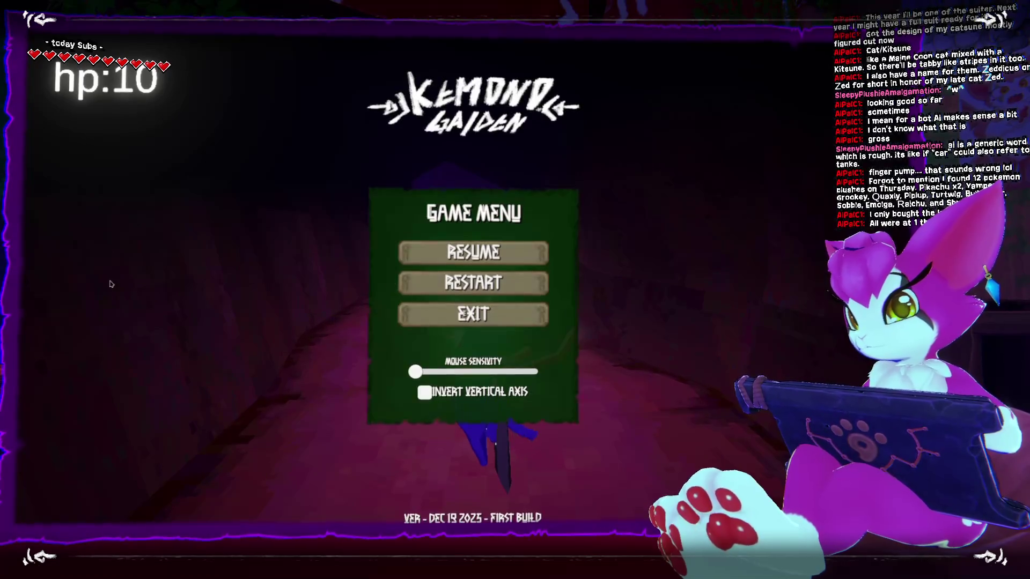
pyautogui.press('Escape')
pyautogui.click(483, 362)
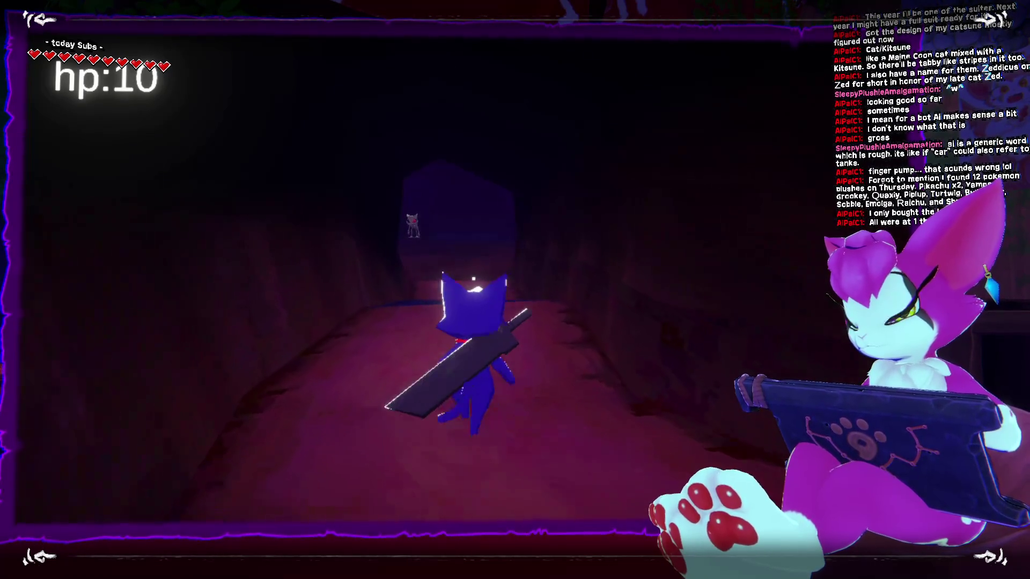
pyautogui.press('w')
pyautogui.press('w')
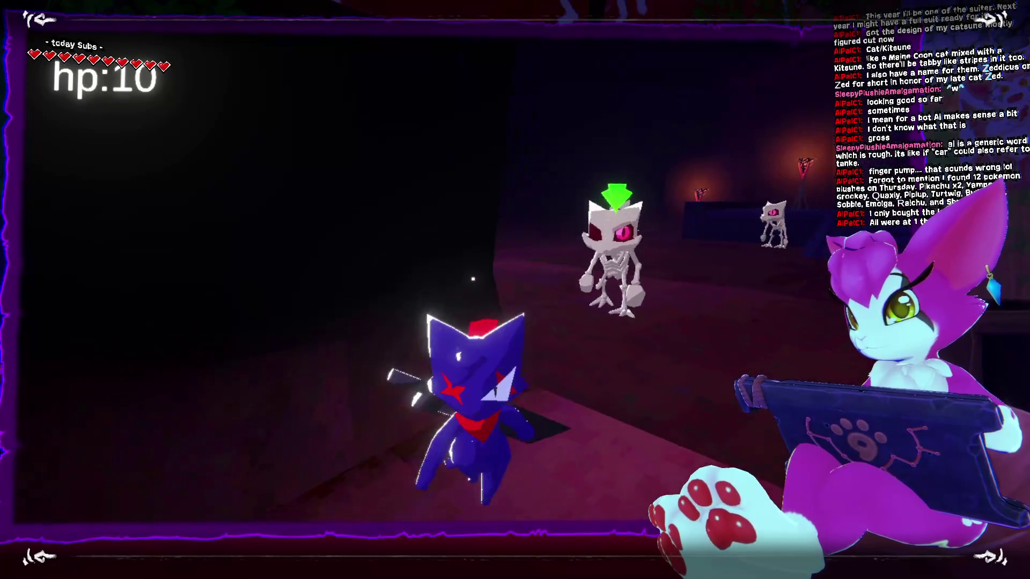
pyautogui.moveTo(483, 321); pyautogui.dragTo(322, 322)
pyautogui.press('w')
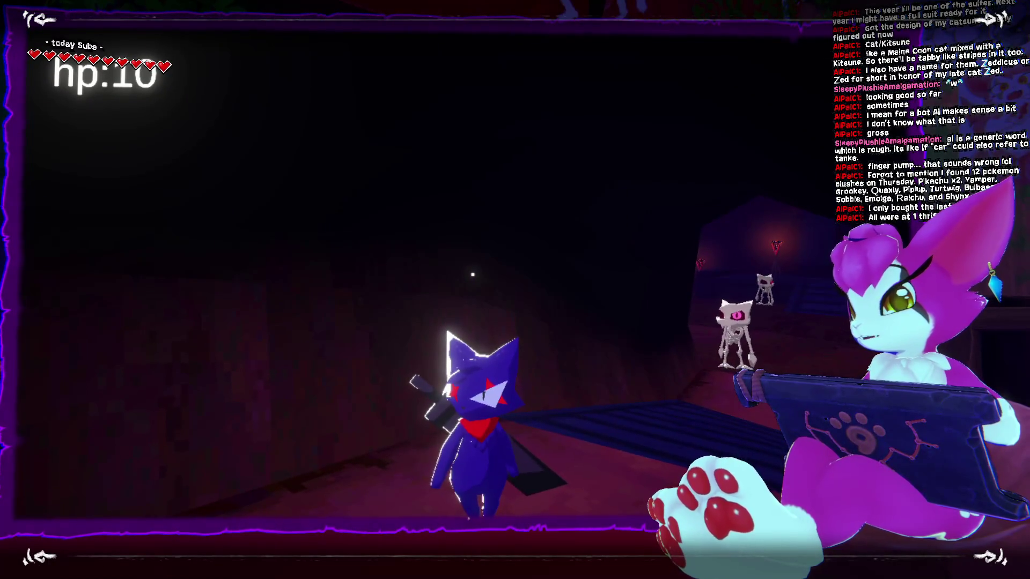
pyautogui.click(483, 403)
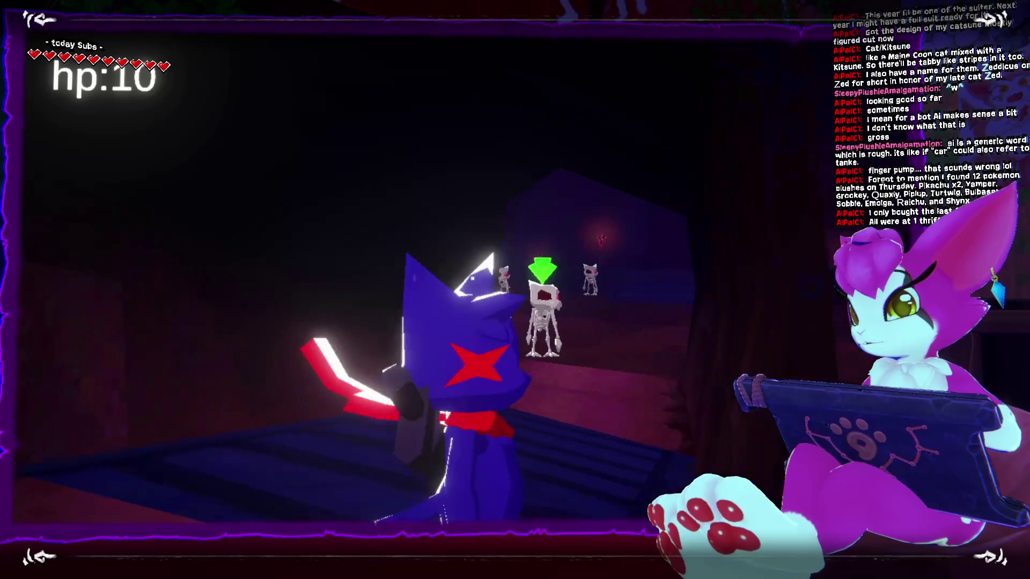
pyautogui.moveTo(482, 322); pyautogui.dragTo(322, 321)
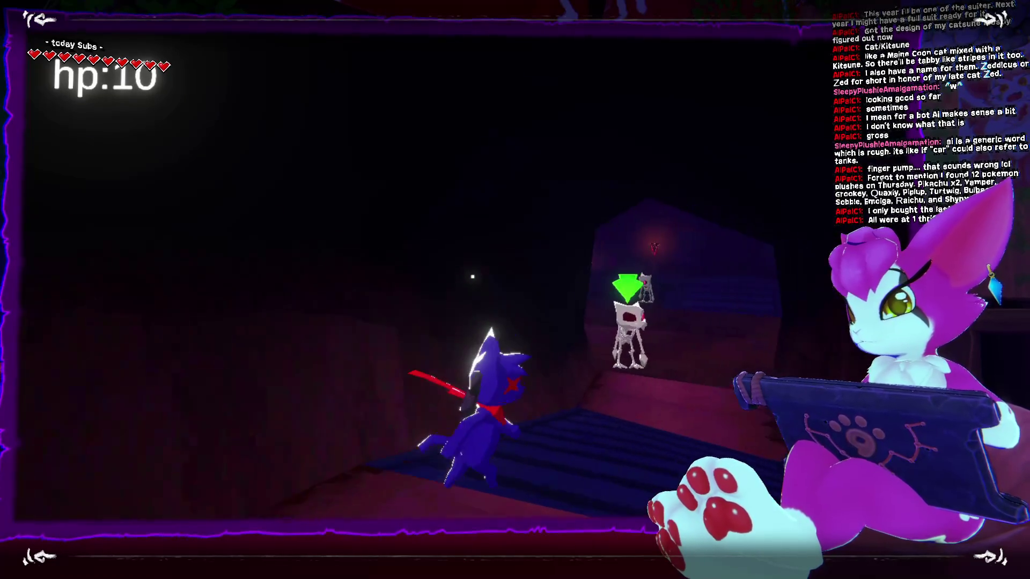
# Raise Mouse Sensitivity slightly in the Game Menu, test it, then Exit the game and switch to Rider
pyautogui.press('Escape')
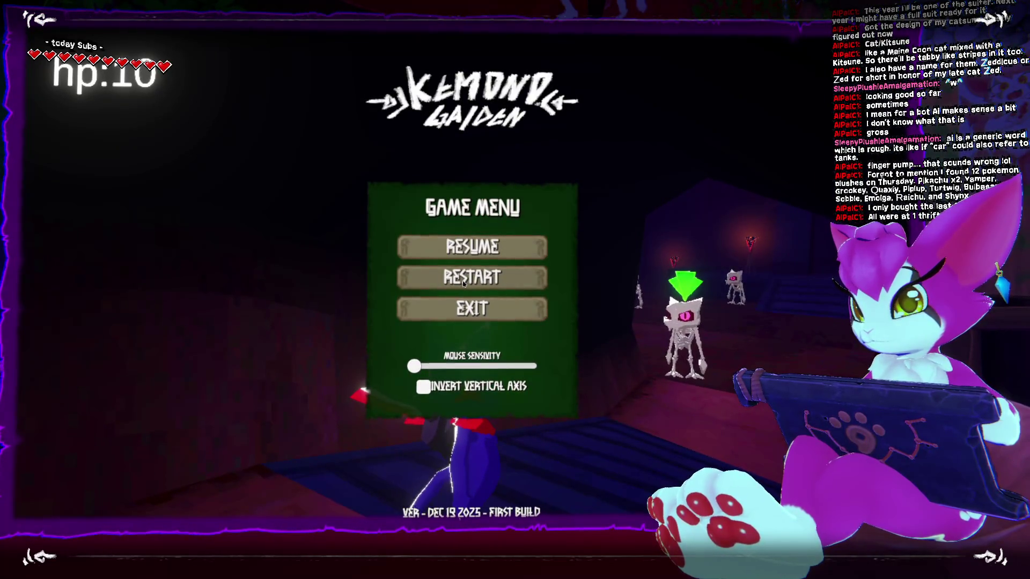
pyautogui.press('Escape')
pyautogui.press('Escape')
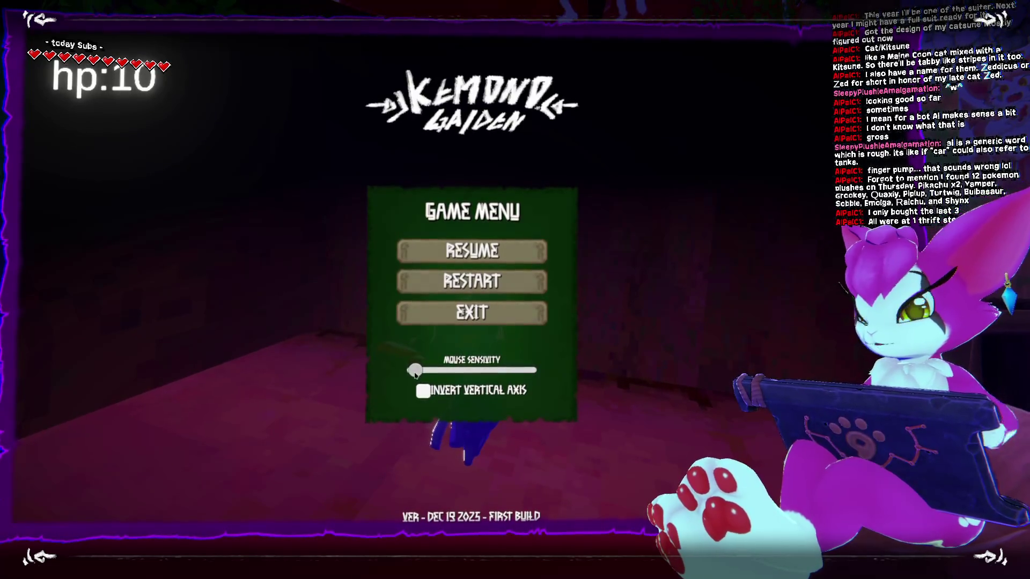
pyautogui.moveTo(413, 370); pyautogui.dragTo(425, 370)
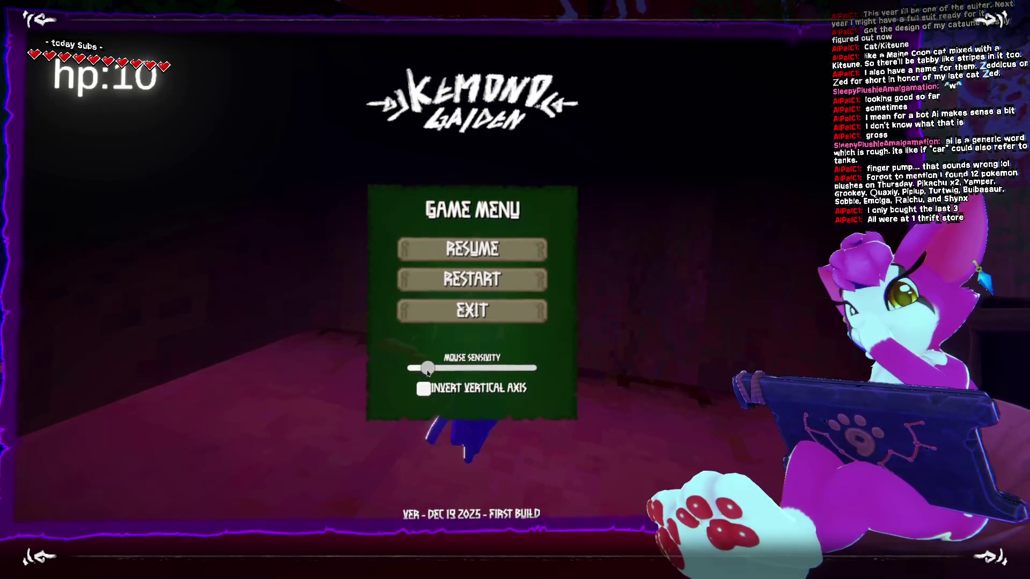
pyautogui.click(444, 251)
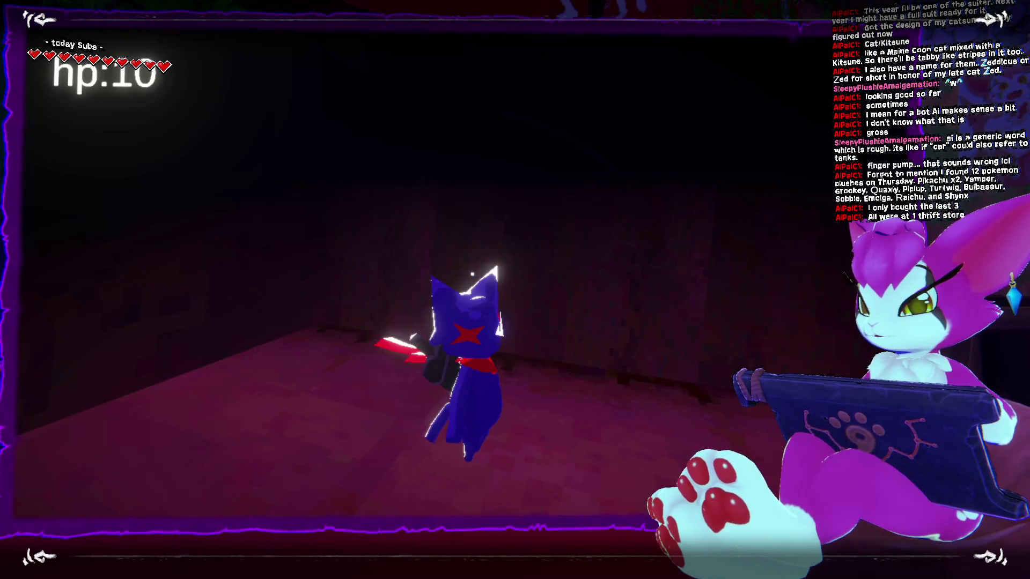
pyautogui.press('Escape')
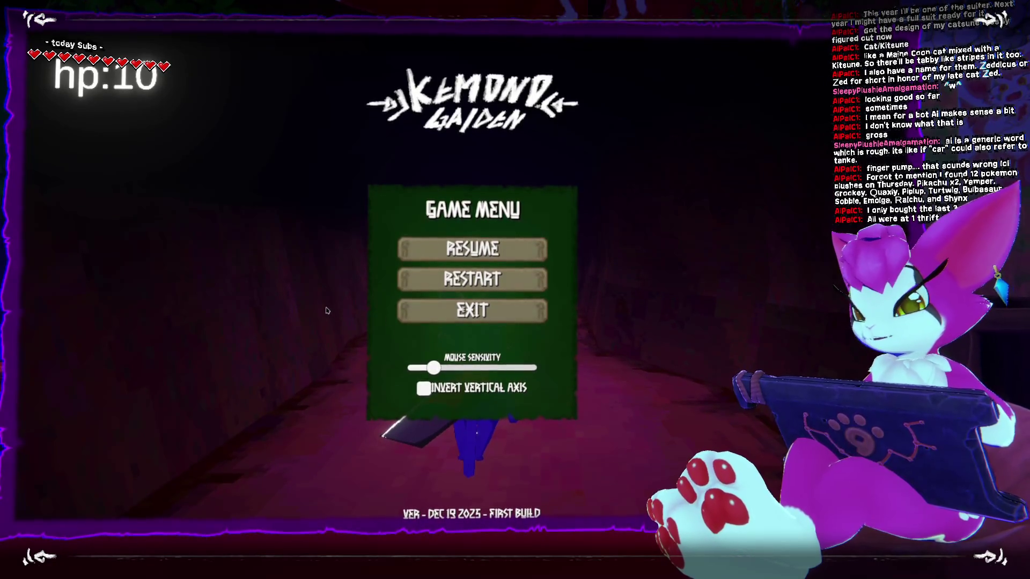
pyautogui.click(467, 314)
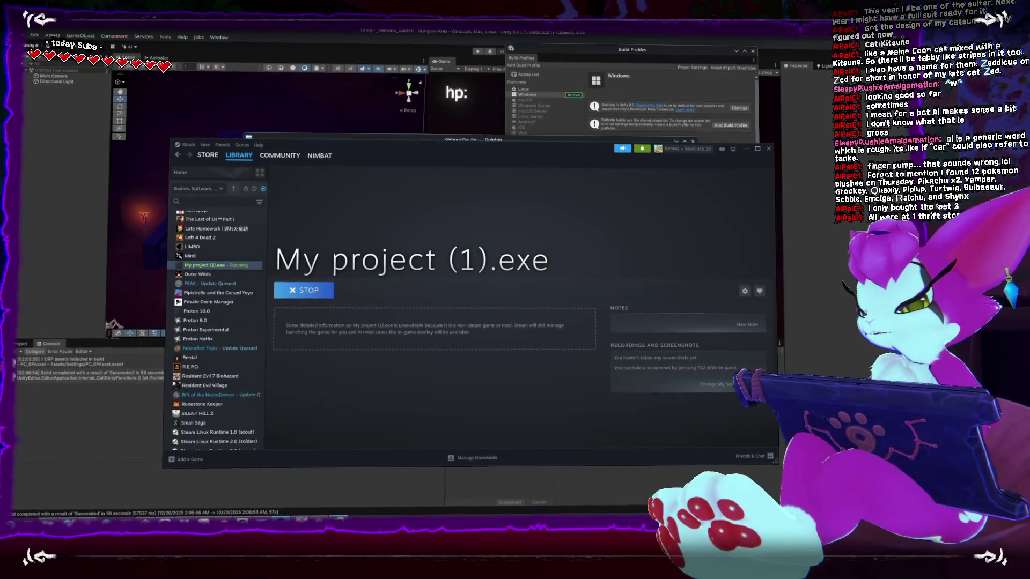
pyautogui.hotkey('alt', 'Tab')
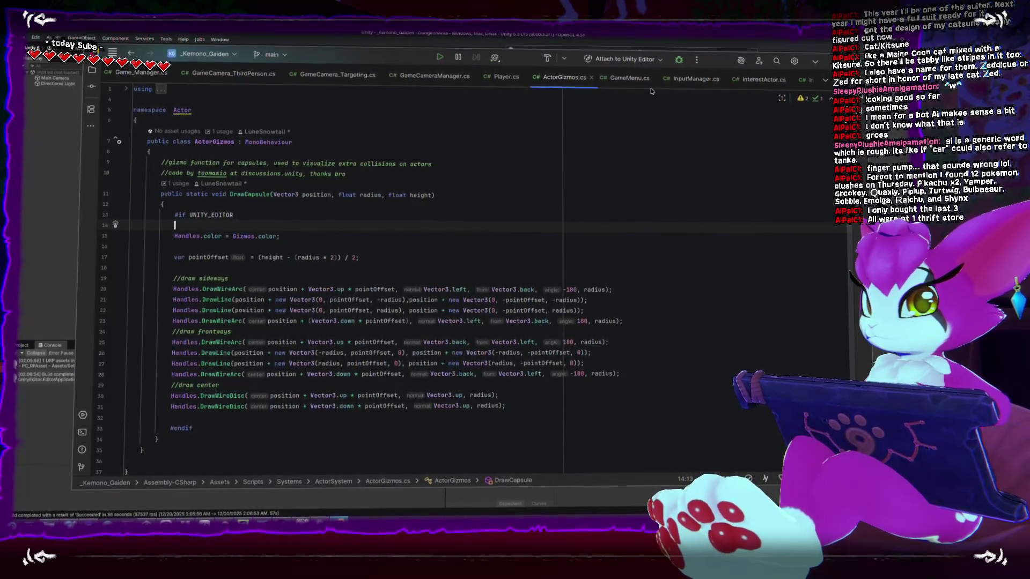
# In InputManager.cs Awake, edit around the saved sensitivity lookup and drop the .5f fallback, saving
pyautogui.click(686, 80)
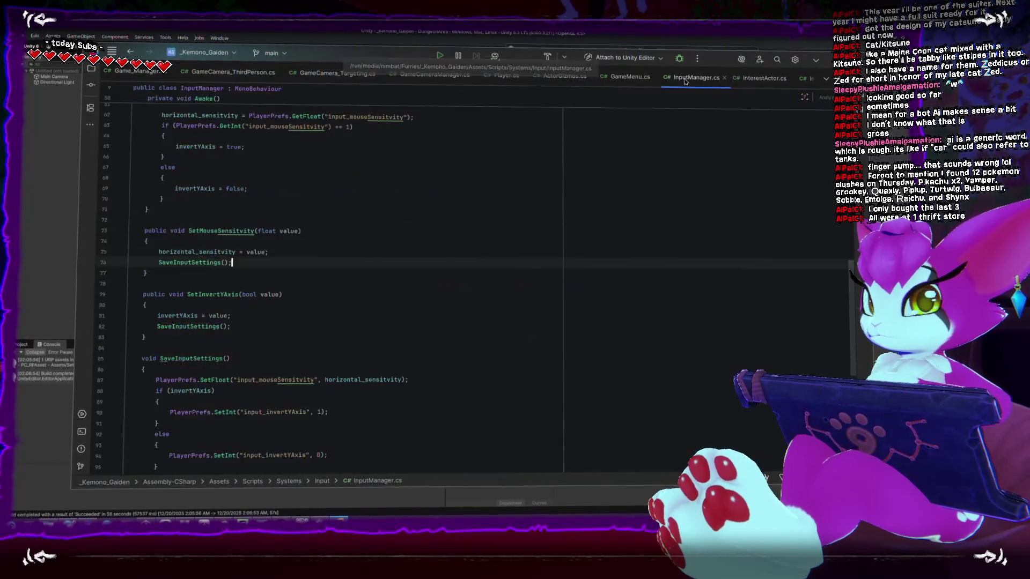
pyautogui.scroll(1, 325, 256)
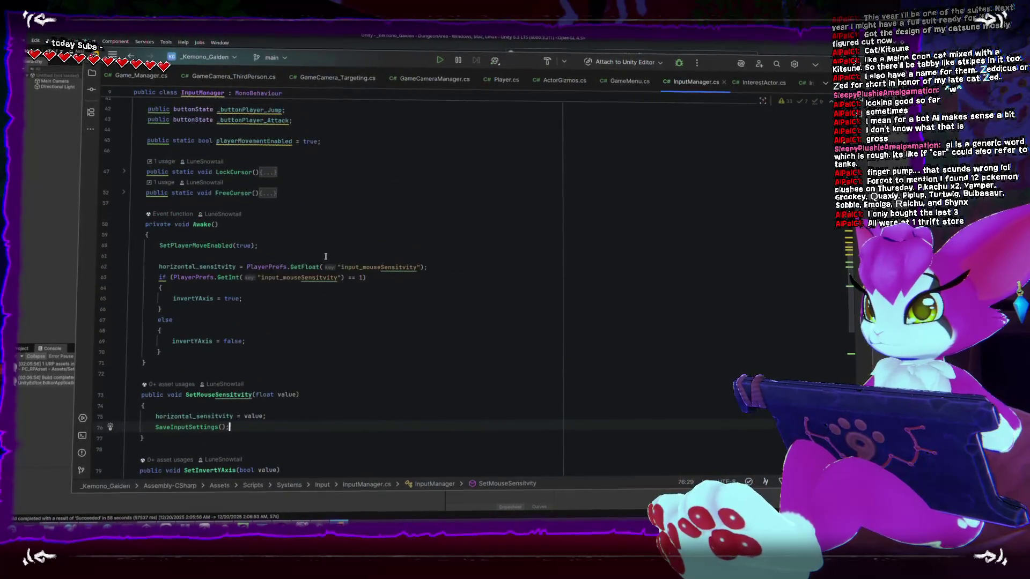
pyautogui.click(448, 266)
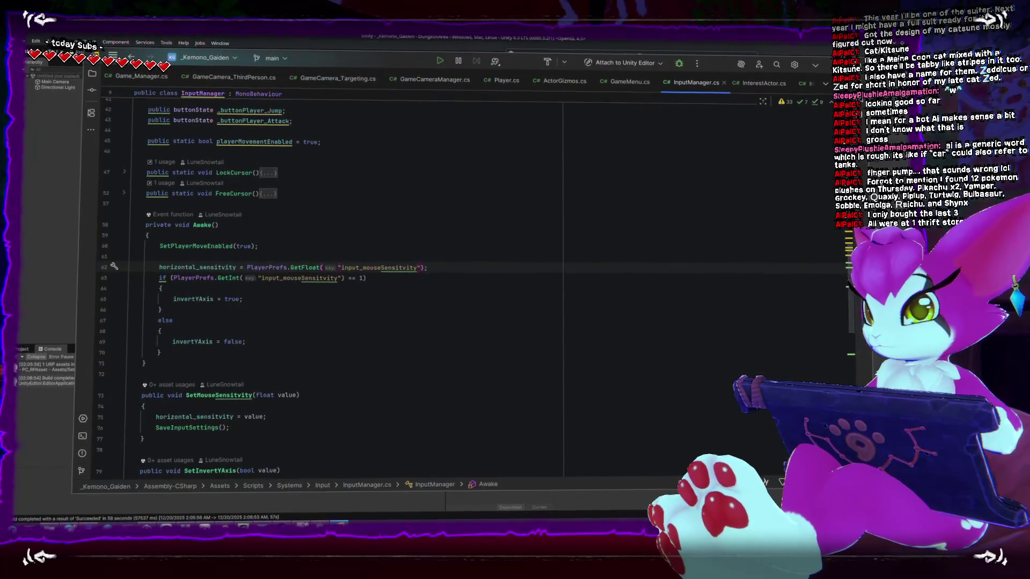
pyautogui.write(',1')
pyautogui.click(219, 221)
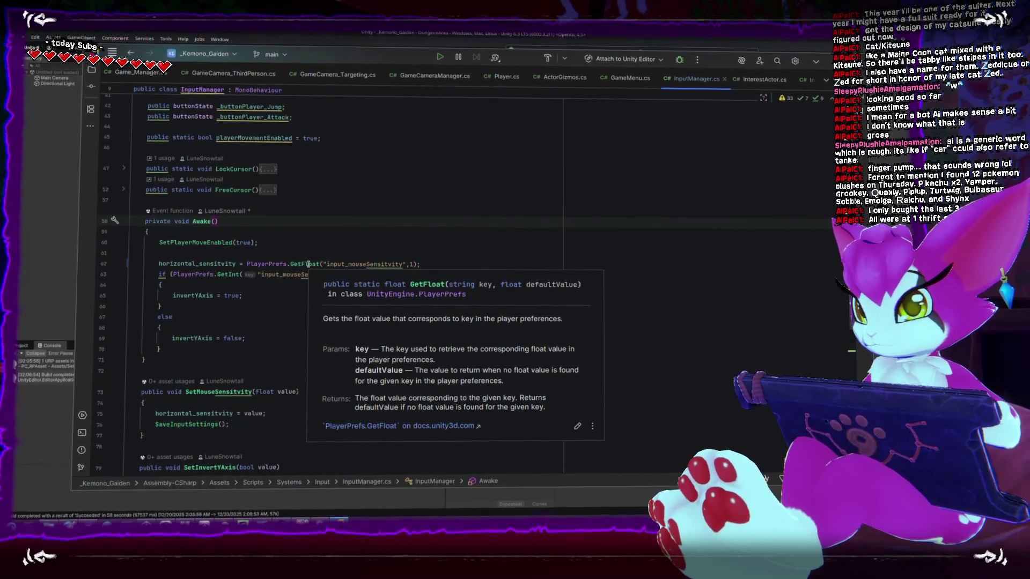
pyautogui.click(307, 265)
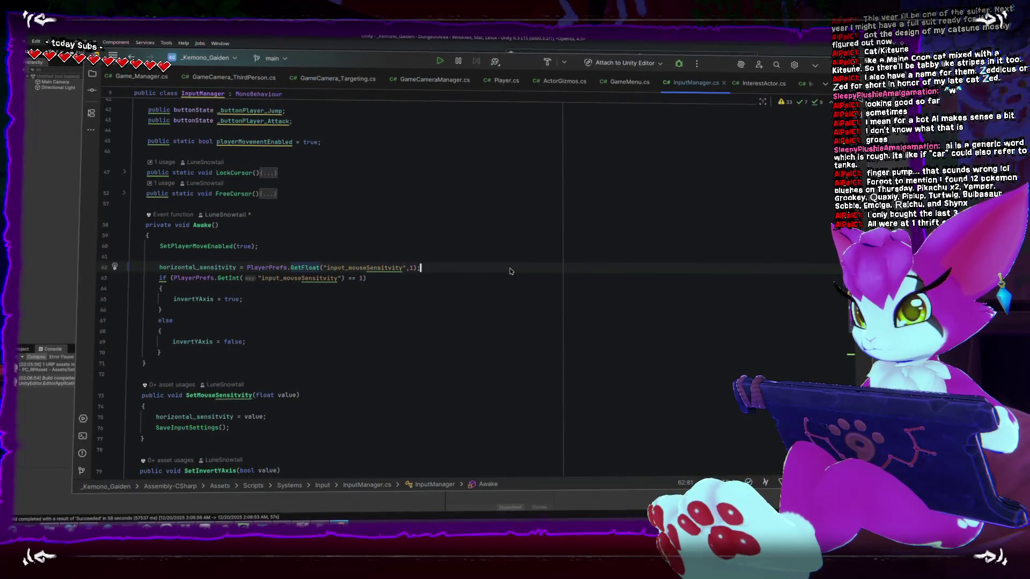
pyautogui.press('Return')
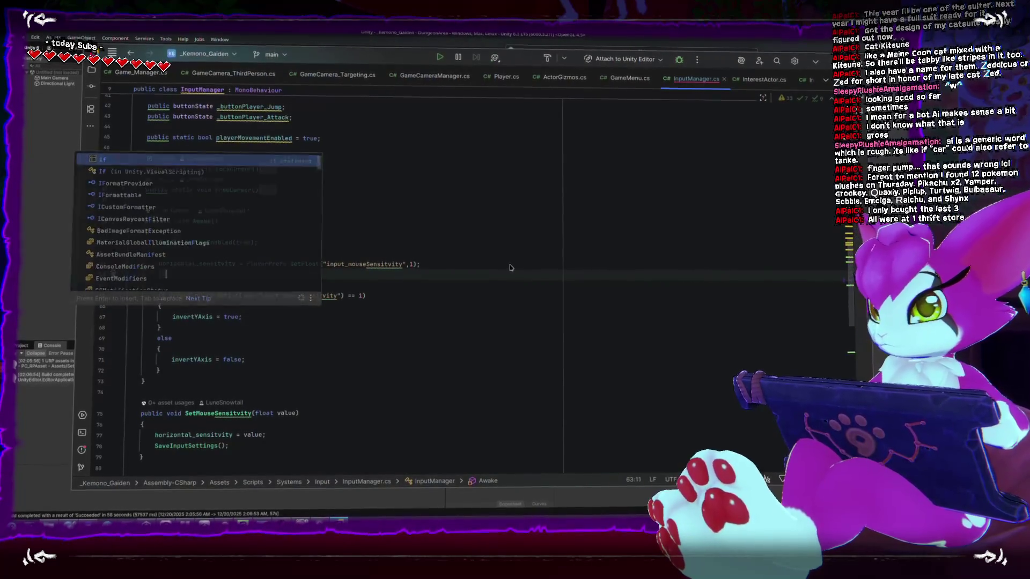
pyautogui.write('if(')
pyautogui.press('BackSpace')
pyautogui.press('BackSpace')
pyautogui.press('BackSpace')
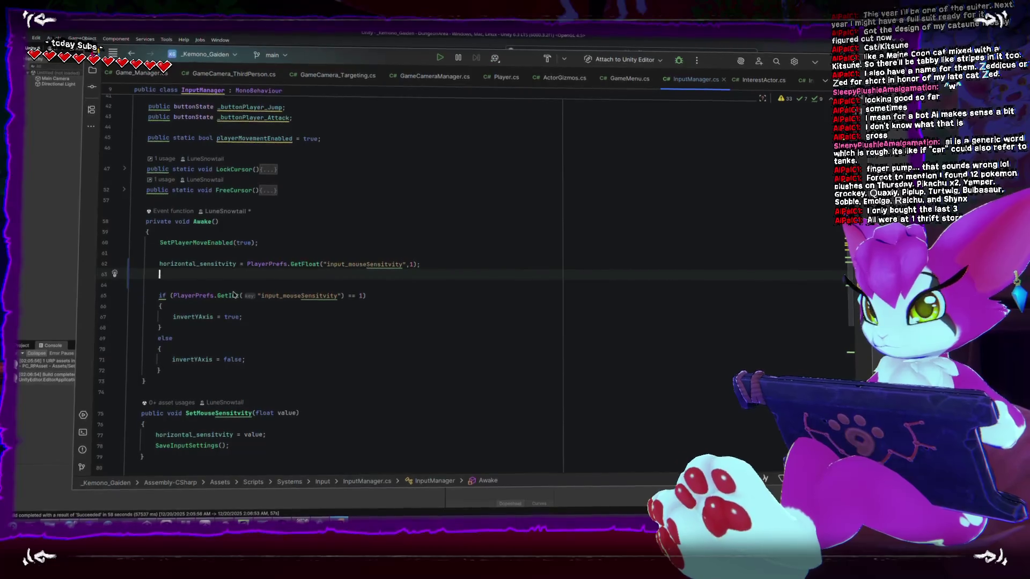
pyautogui.write('if(horizontal_sensitivity <= 0')
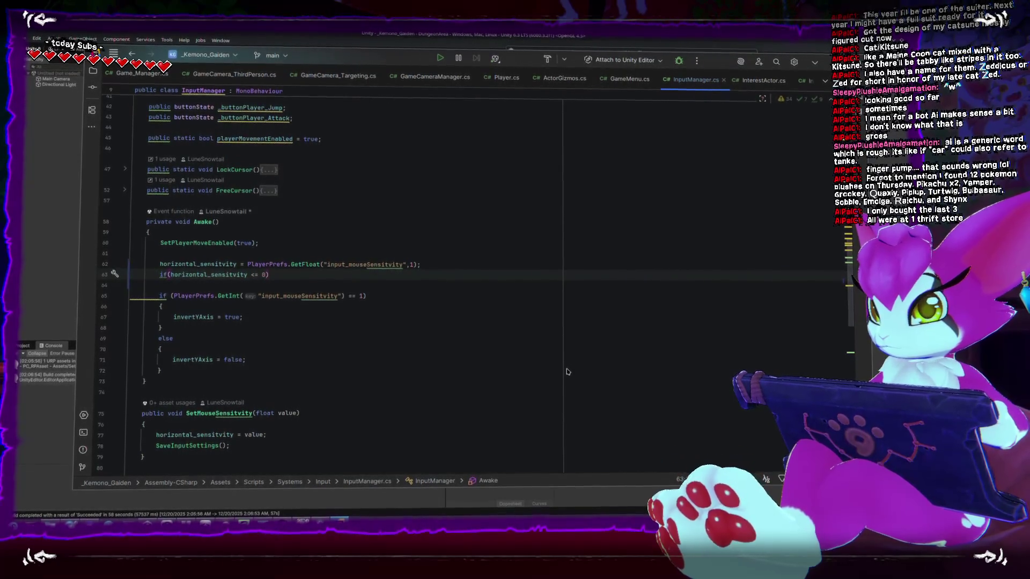
pyautogui.write('0.5f')
pyautogui.press('End')
pyautogui.press('Return')
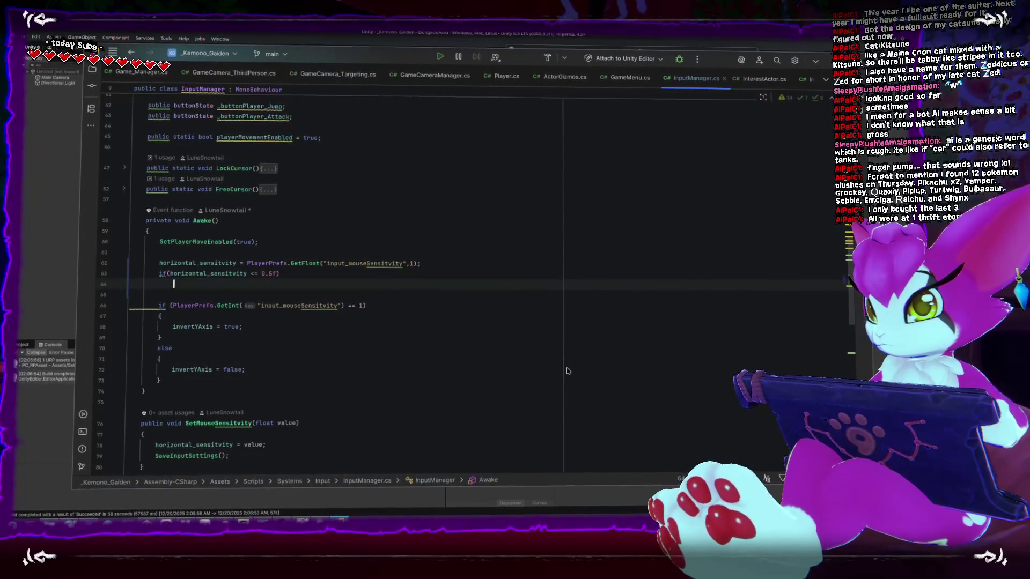
pyautogui.write('horizontal_sensitivity')
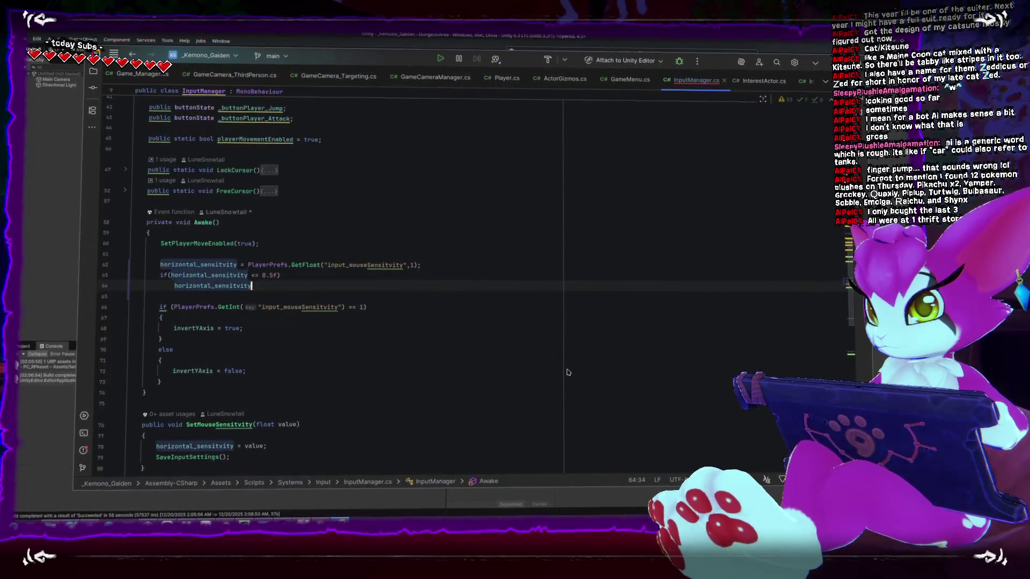
pyautogui.write(' = .5f;')
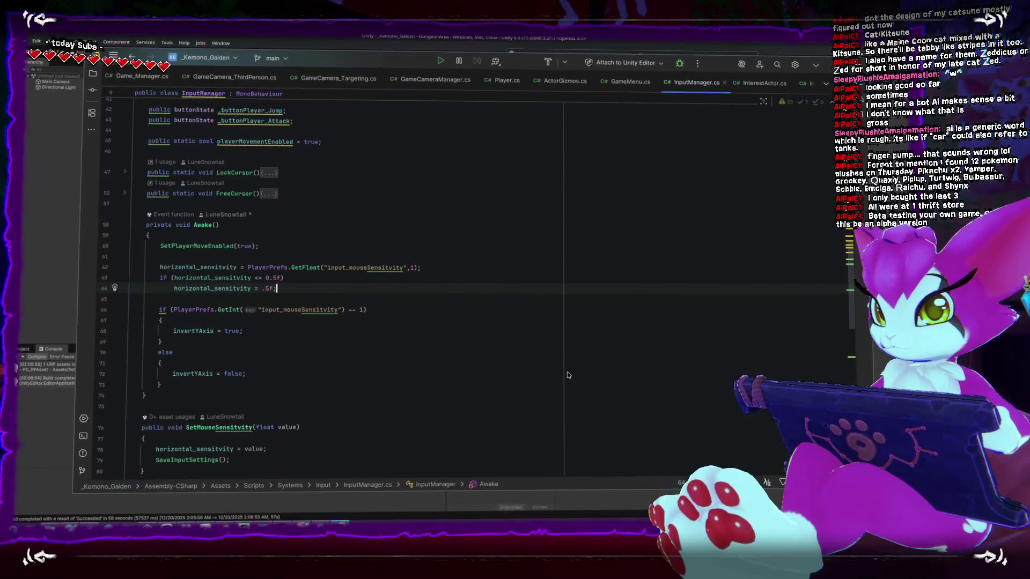
pyautogui.hotkey('ctrl', 's')
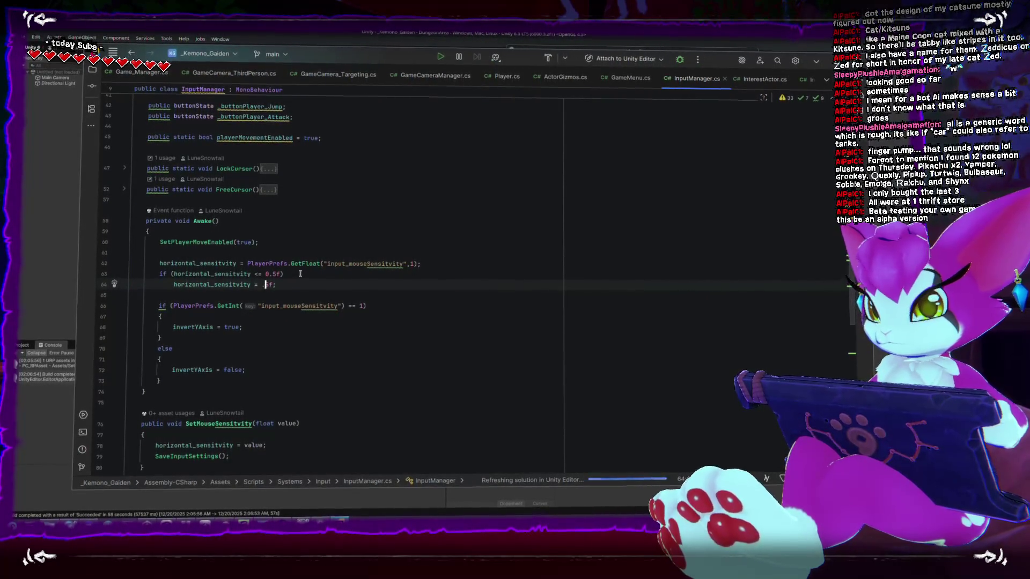
pyautogui.press('BackSpace')
pyautogui.press('BackSpace')
pyautogui.press('BackSpace')
pyautogui.write('1')
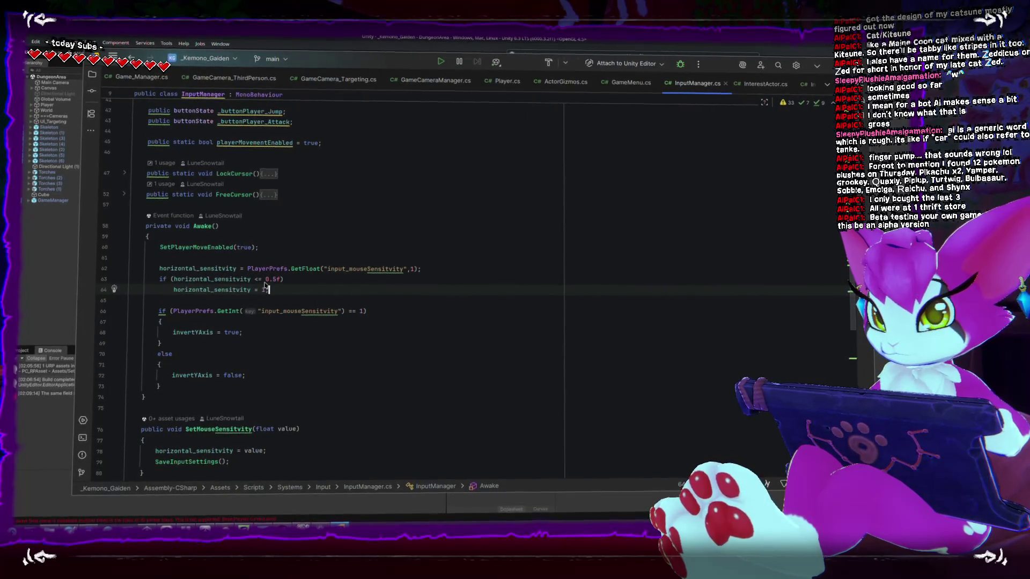
pyautogui.write('1')
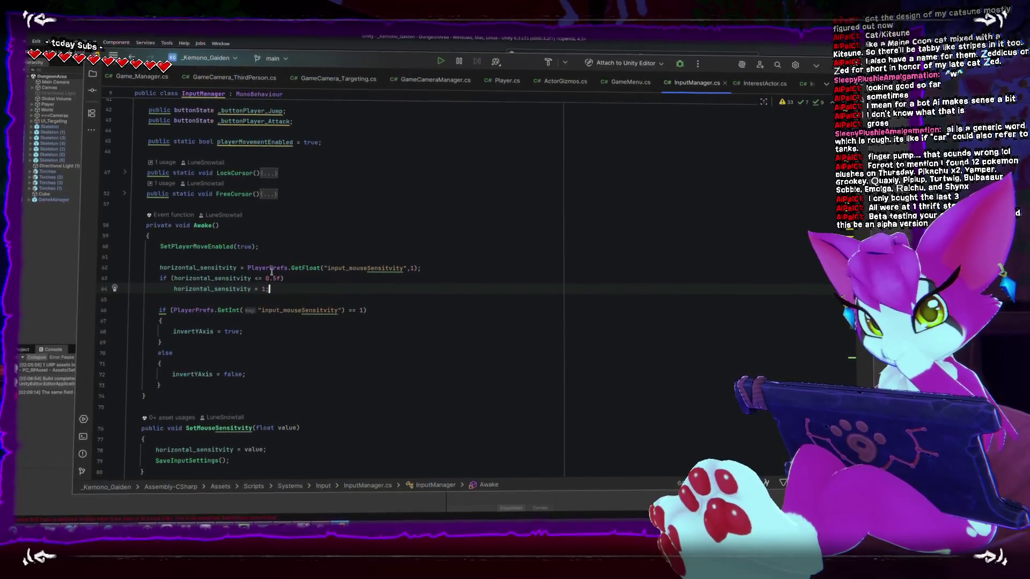
# Delete the 'if (horizontal_sensitivity <= 0.5f)' reset block and save so Unity refreshes
pyautogui.moveTo(270, 291); pyautogui.dragTo(157, 280)
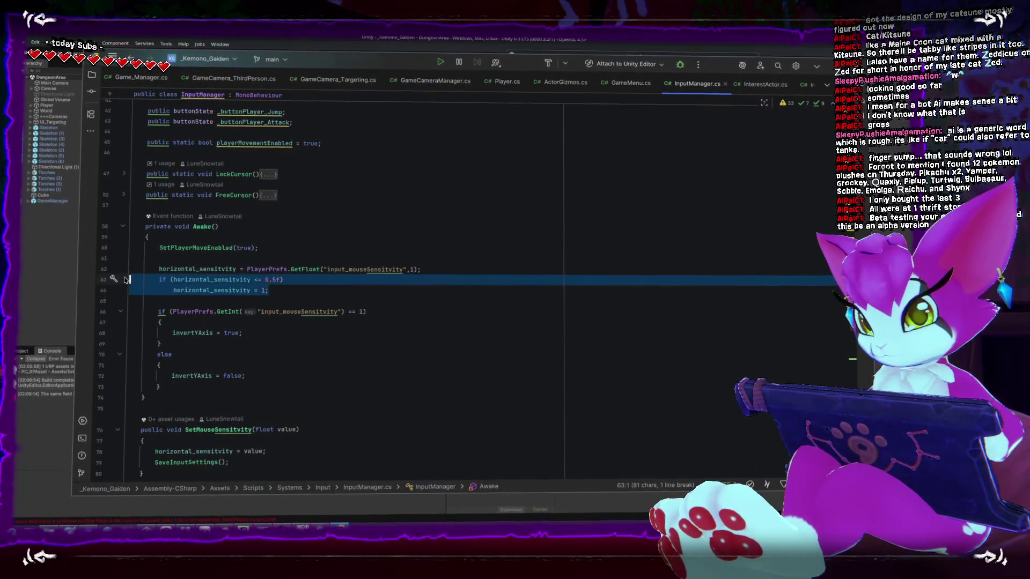
pyautogui.press('Delete')
pyautogui.hotkey('ctrl', 's')
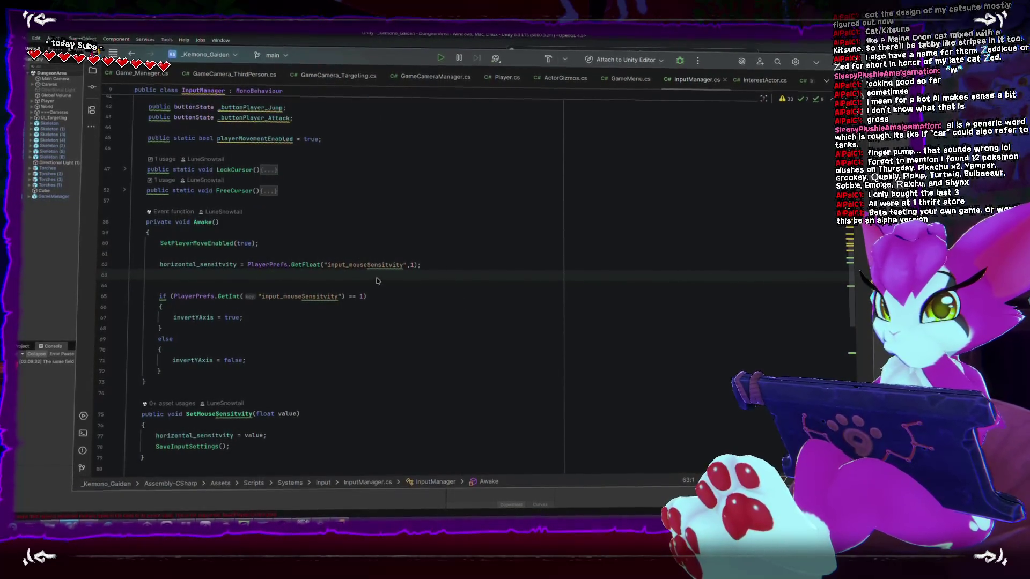
# Quit JetBrains Rider, confirming the exit dialog
pyautogui.click(483, 298)
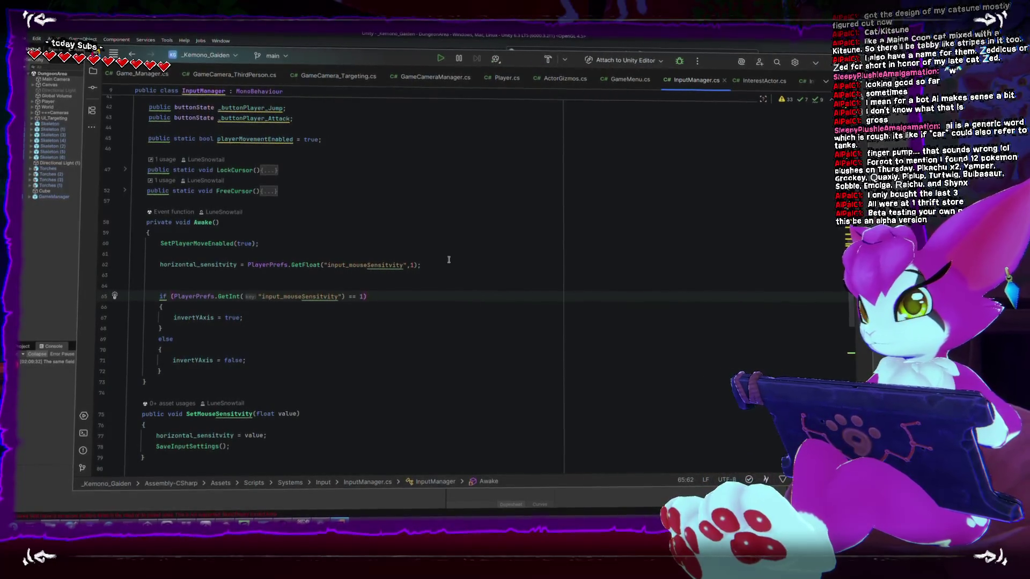
pyautogui.hotkey('alt', 'F4')
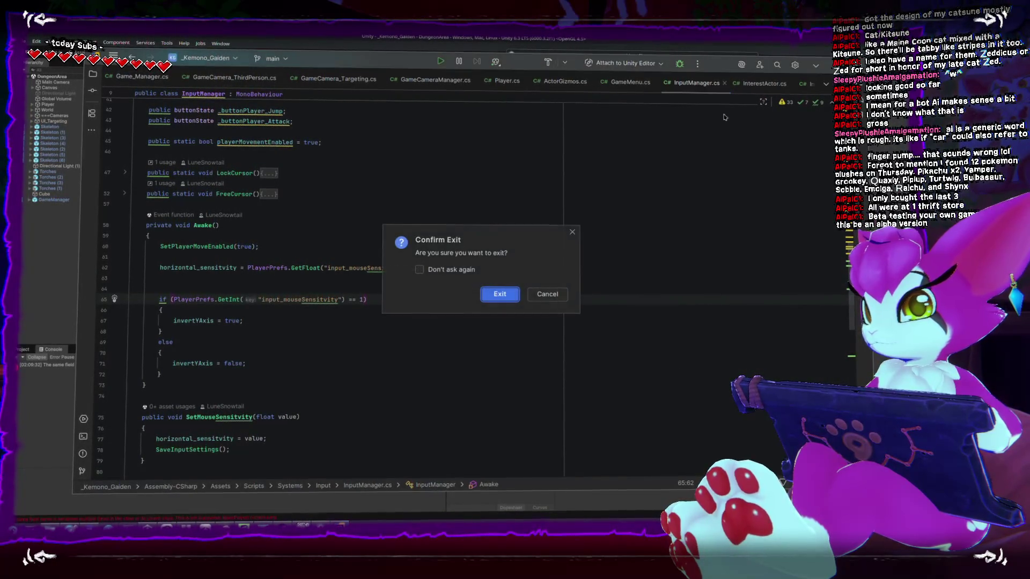
pyautogui.click(502, 294)
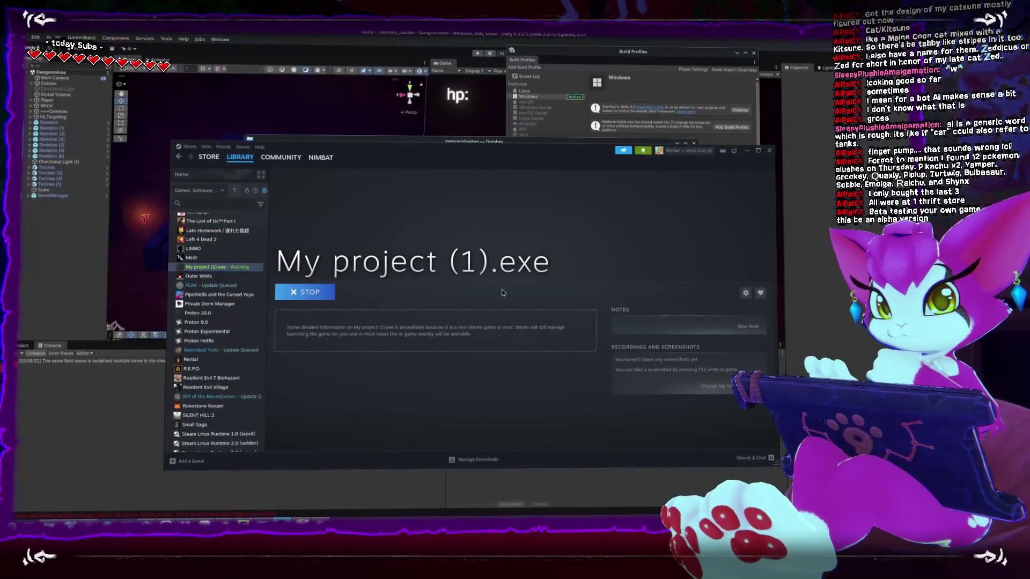
# Stop the running My project (1).exe in Steam and close the Steam window
pyautogui.click(306, 292)
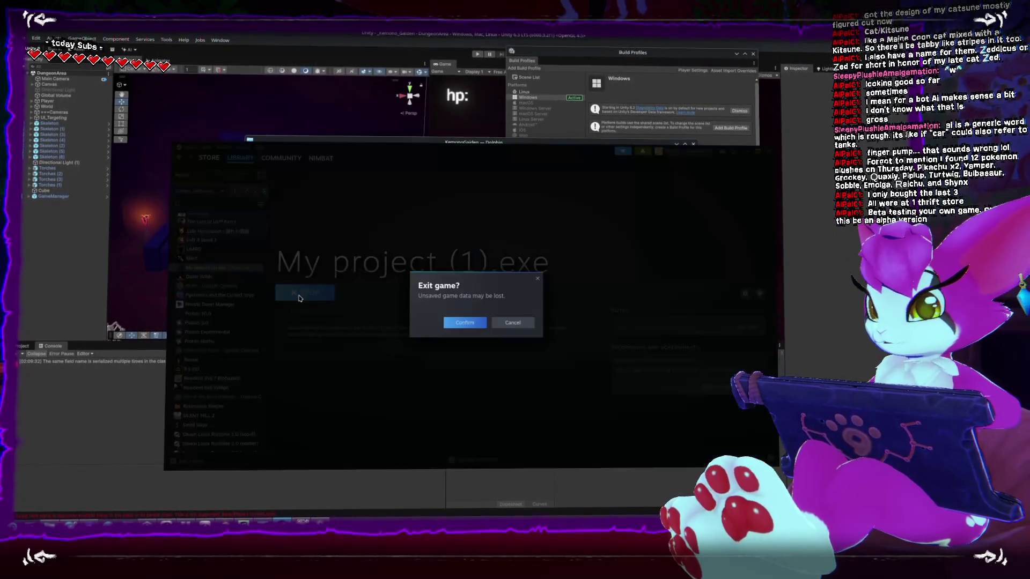
pyautogui.click(467, 326)
pyautogui.rightClick(205, 270)
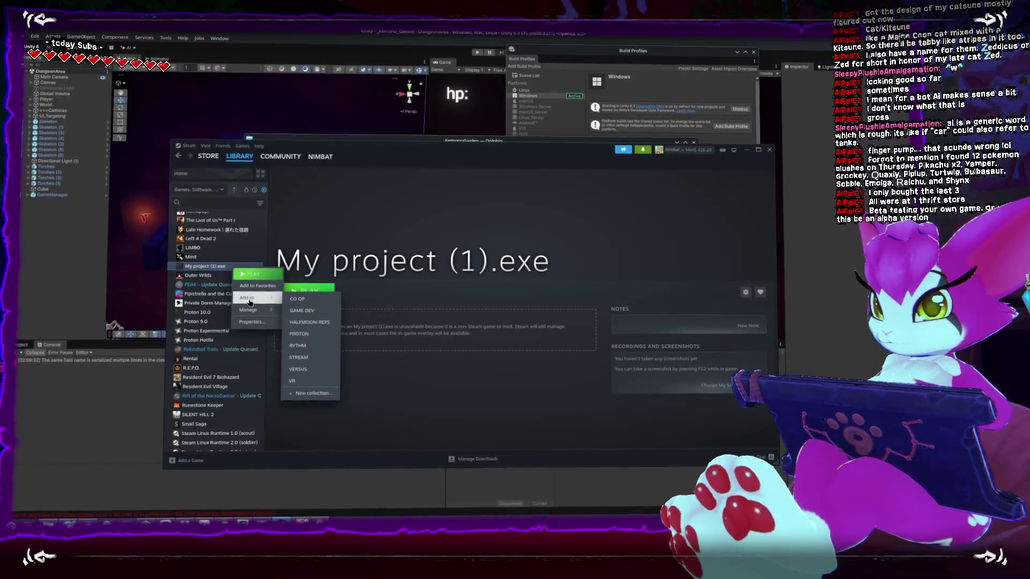
pyautogui.moveTo(248, 310)
pyautogui.click(340, 360)
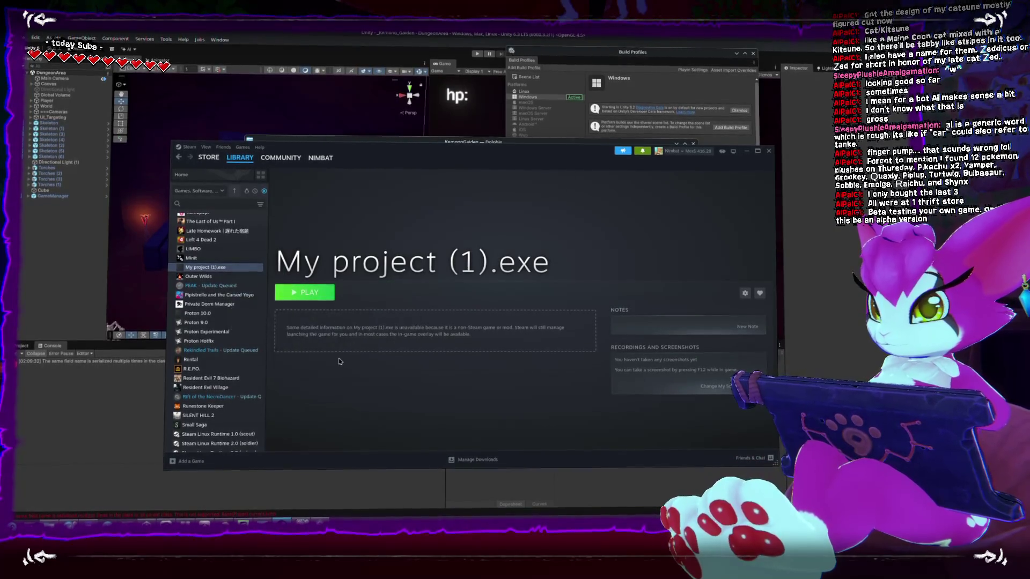
pyautogui.click(769, 149)
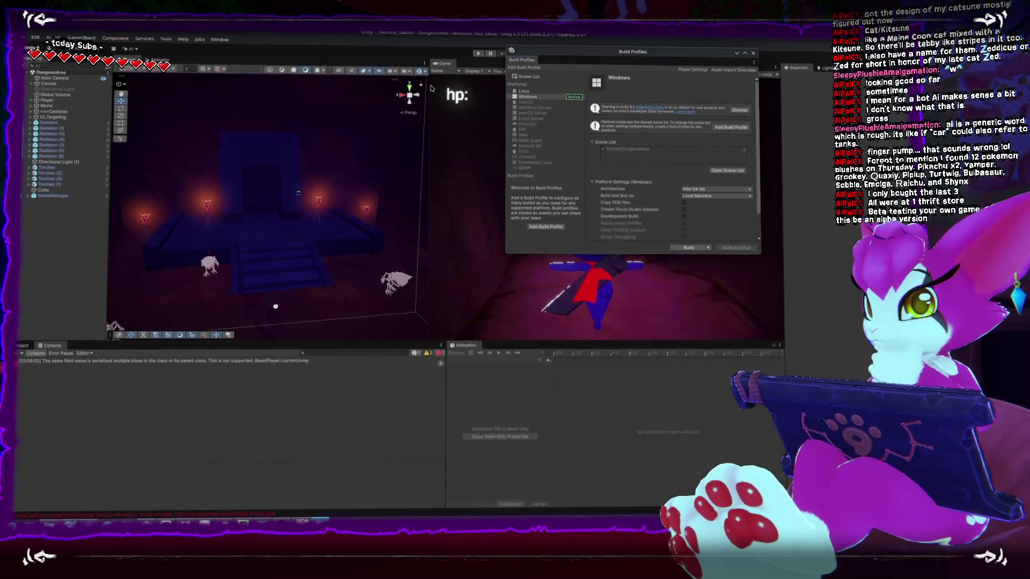
# Select Windows as the build platform and bring up the project's Player settings
pyautogui.moveTo(629, 56); pyautogui.dragTo(447, 63)
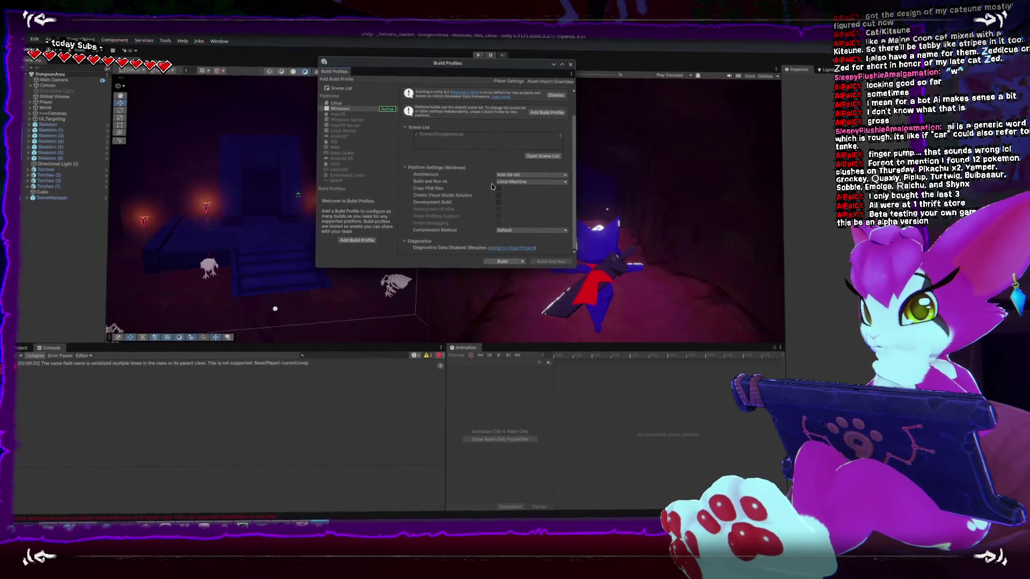
pyautogui.click(346, 106)
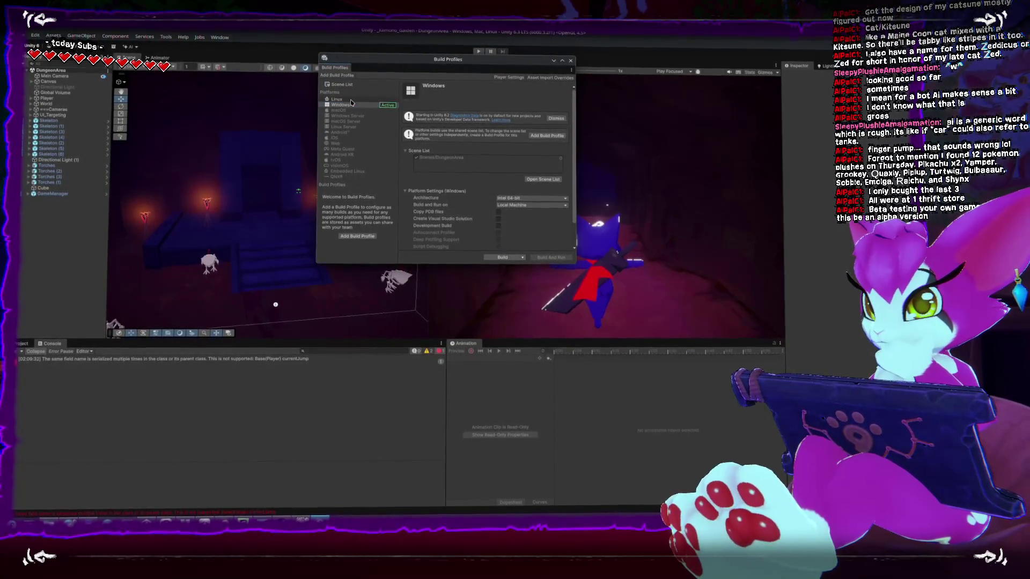
pyautogui.click(36, 38)
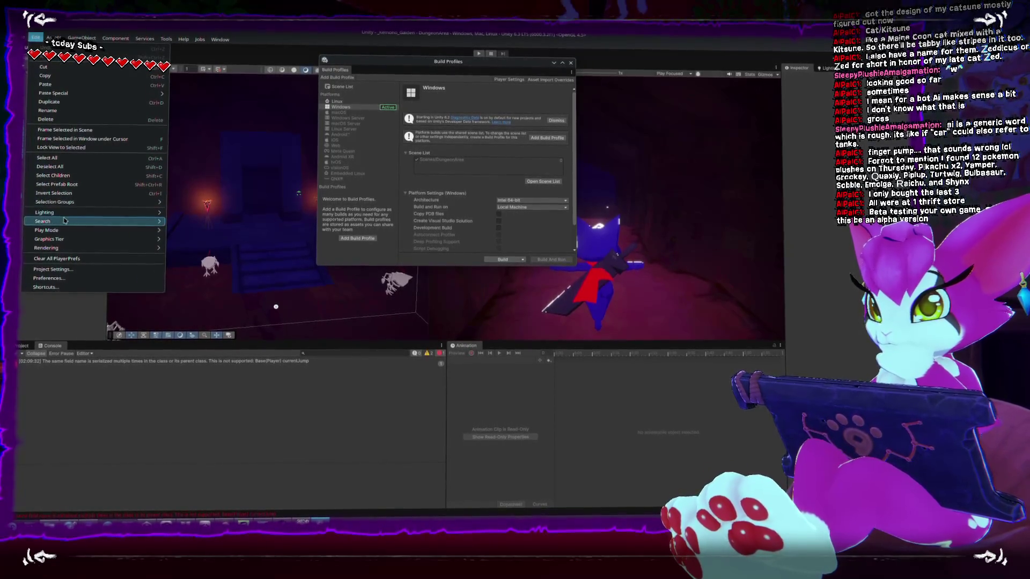
pyautogui.moveTo(46, 250)
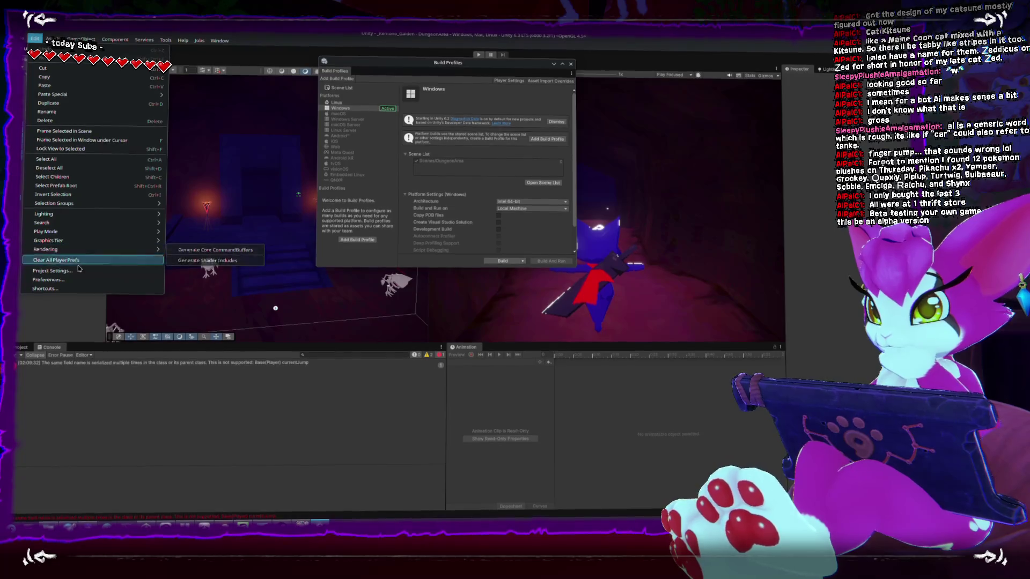
pyautogui.click(52, 270)
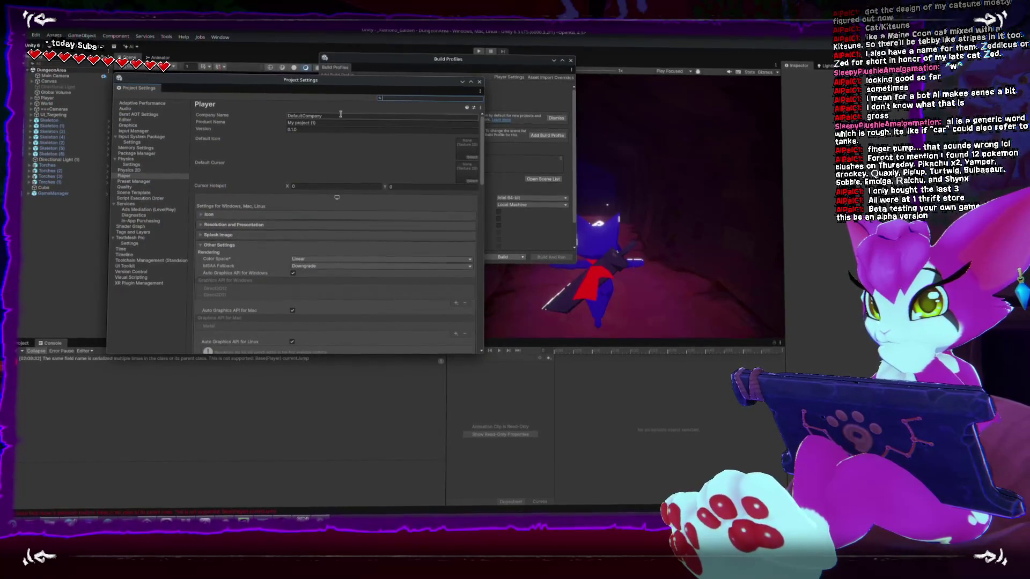
pyautogui.write('Kit')
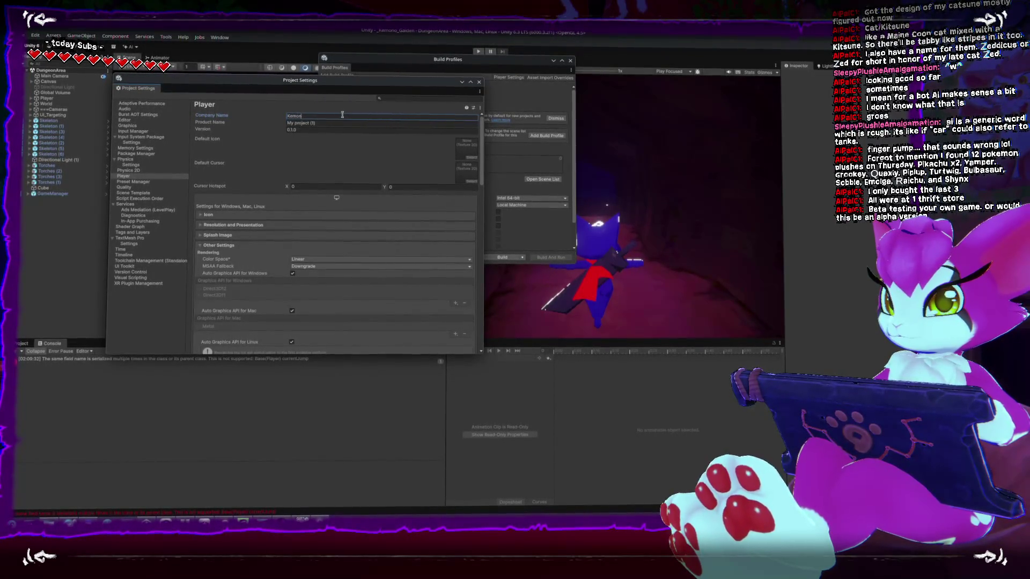
pyautogui.write('Kemono Garden')
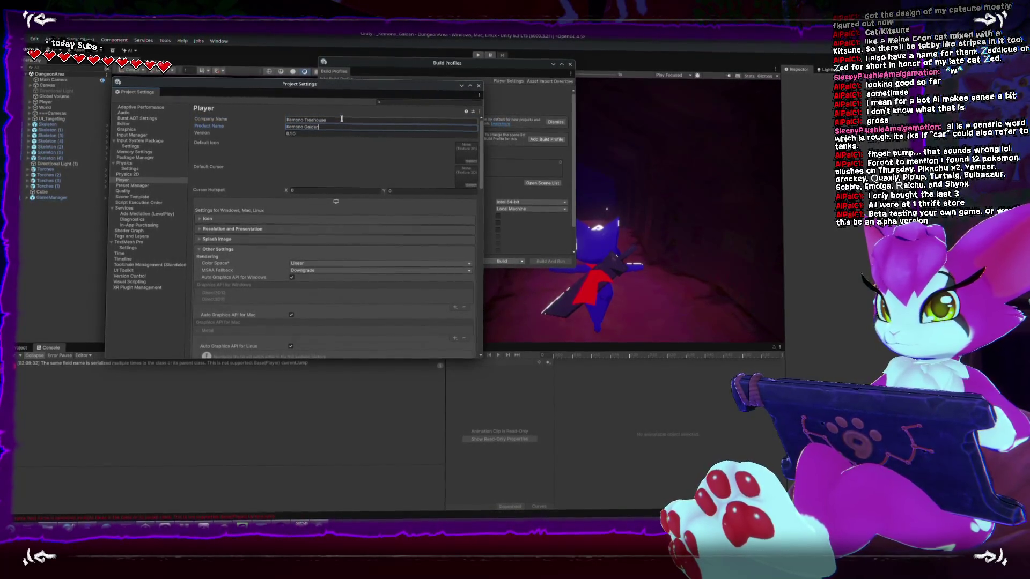
# Set company Kemono Treehouse and product Kemono Gaiden, edit the version, and close Project Settings
pyautogui.doubleClick(312, 131)
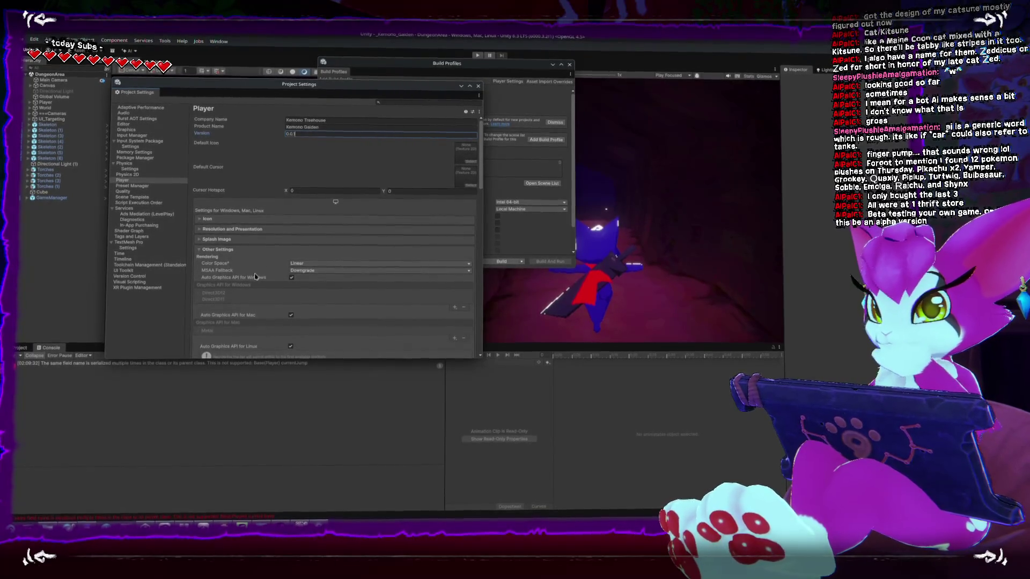
pyautogui.scroll(-5, 354, 234)
pyautogui.scroll(-5, 282, 258)
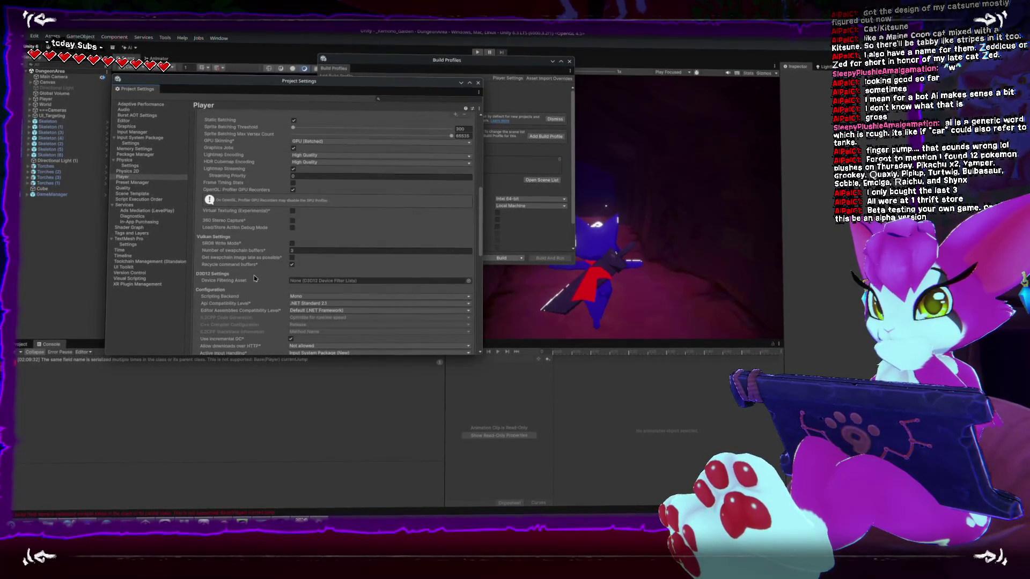
pyautogui.scroll(10, 282, 241)
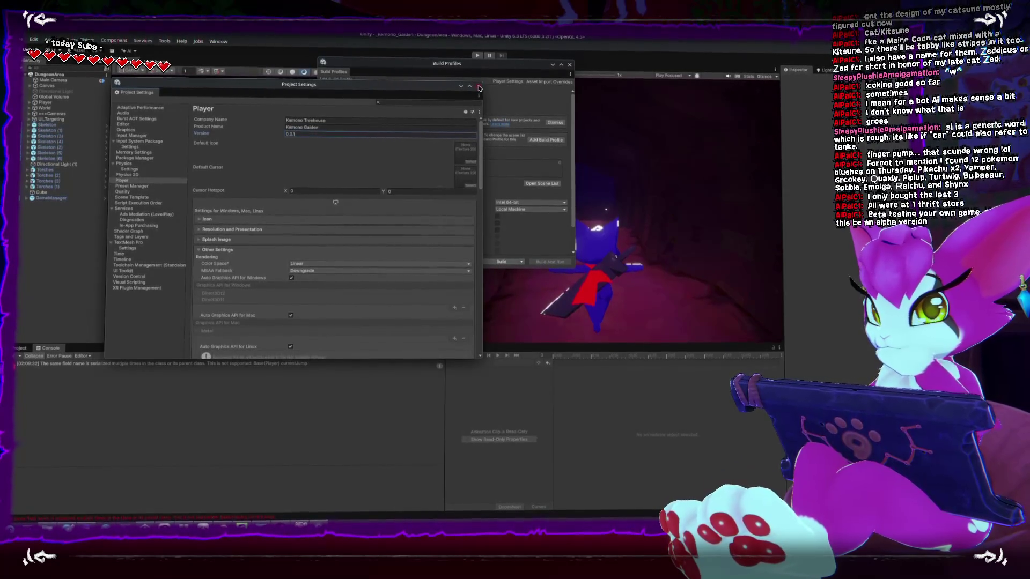
pyautogui.click(480, 83)
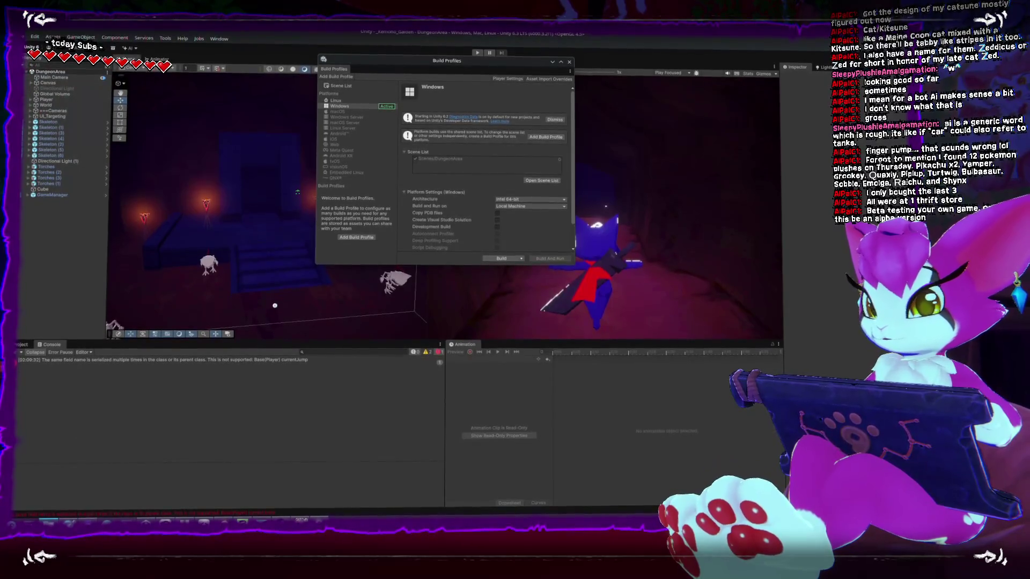
# Trash the old KemonoGaiden build so Builds is empty, then return to Unity
pyautogui.hotkey('alt', 'Tab')
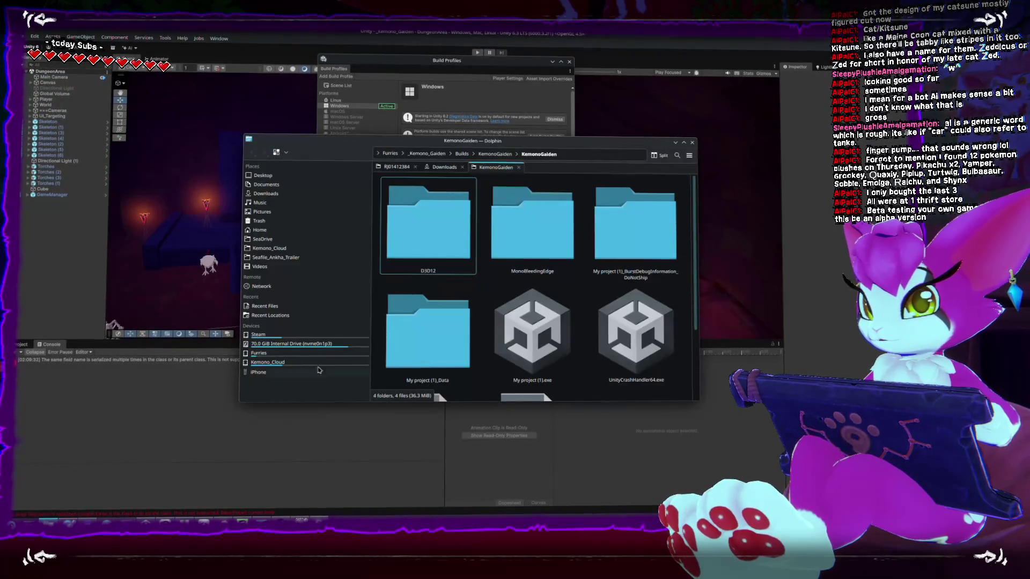
pyautogui.hotkey('ctrl', 'a')
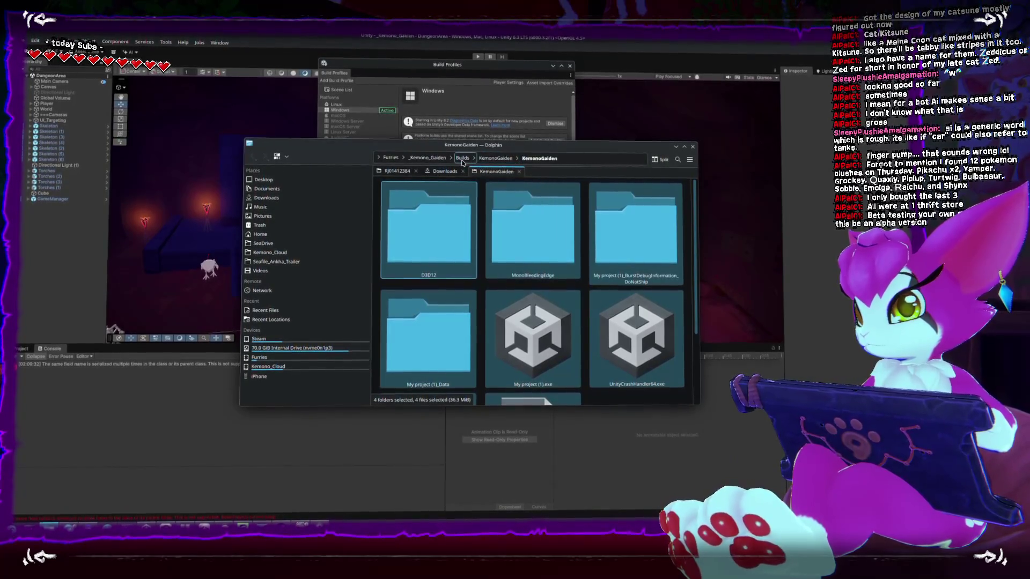
pyautogui.click(463, 159)
pyautogui.press('Delete')
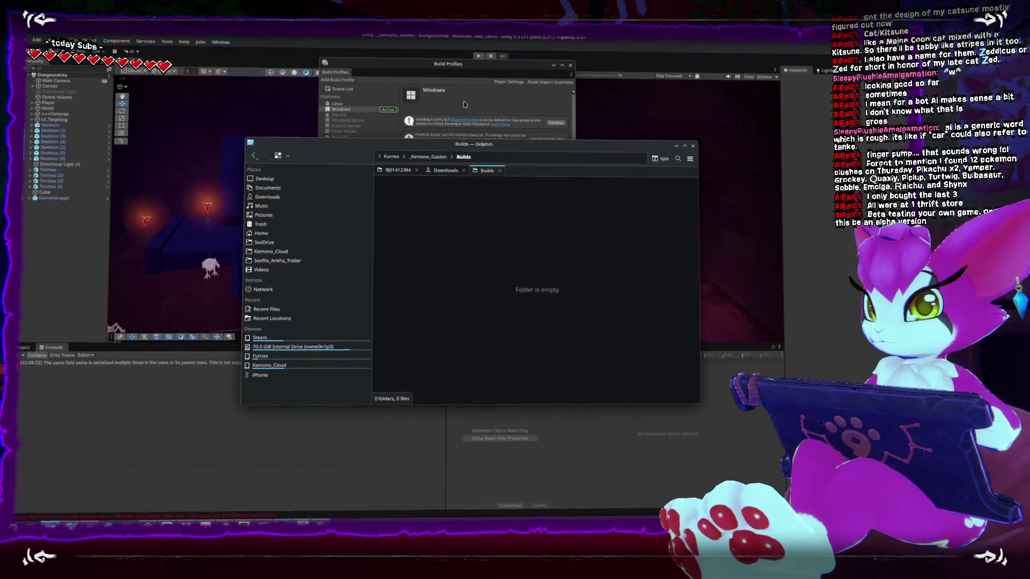
pyautogui.click(464, 97)
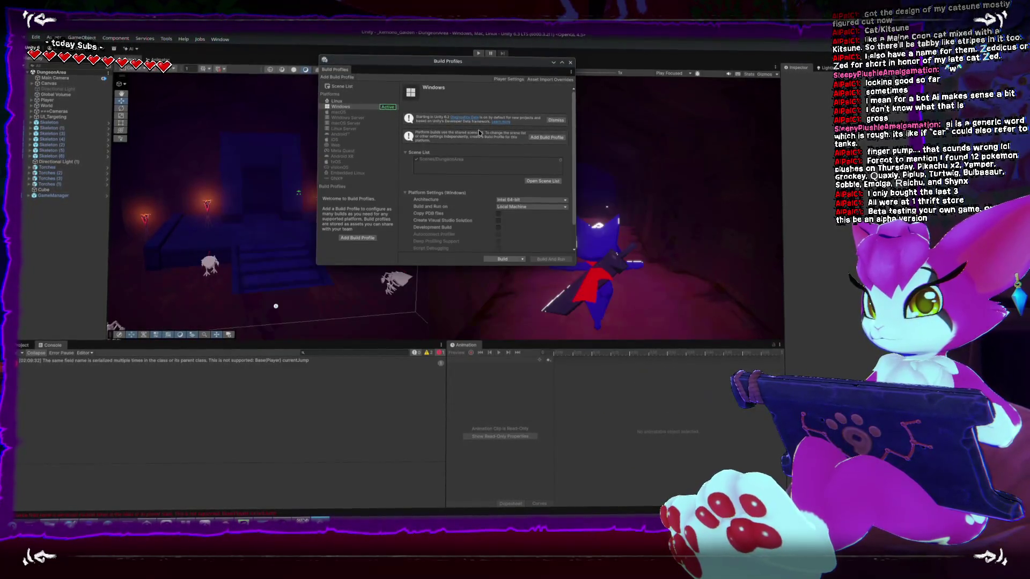
# Launch the Windows build, saving its output under the _Kemono_Gaiden project's Builds location
pyautogui.click(524, 261)
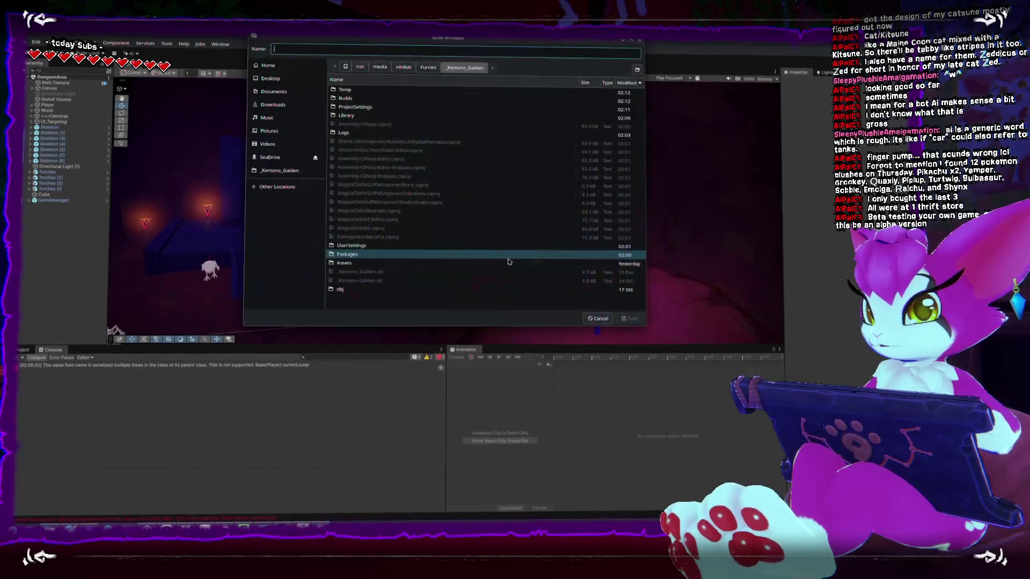
pyautogui.click(369, 98)
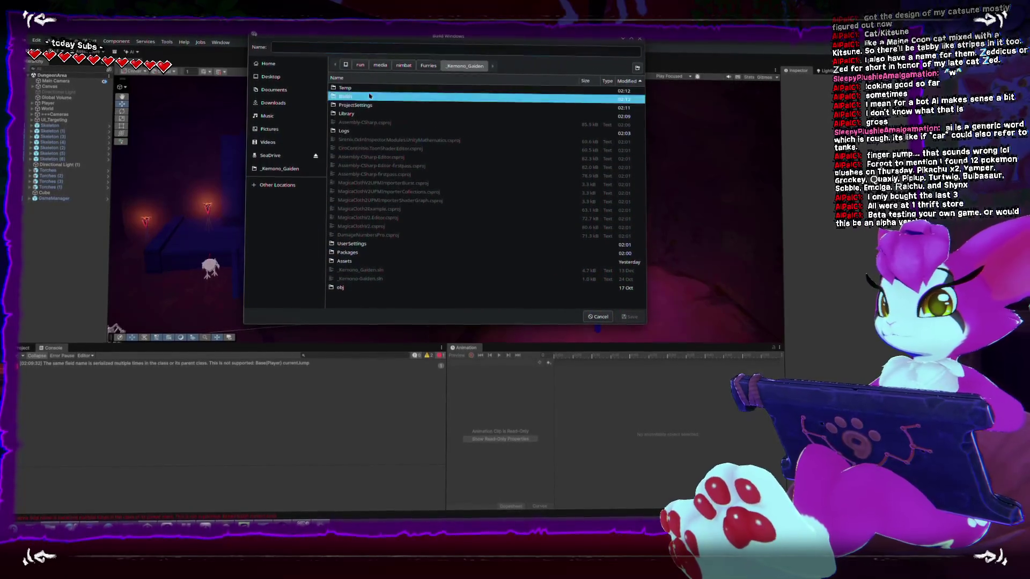
pyautogui.doubleClick(369, 98)
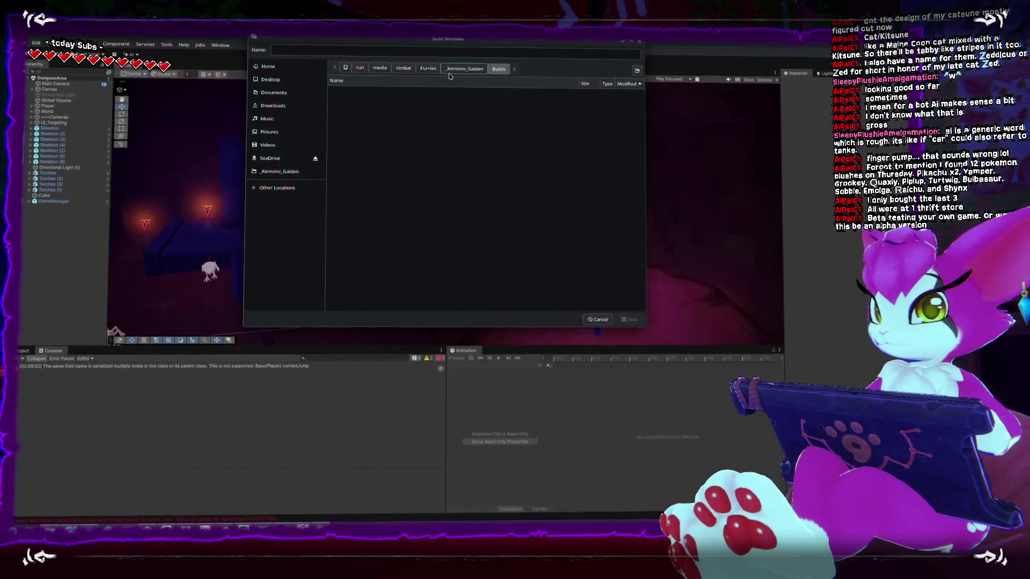
pyautogui.click(464, 68)
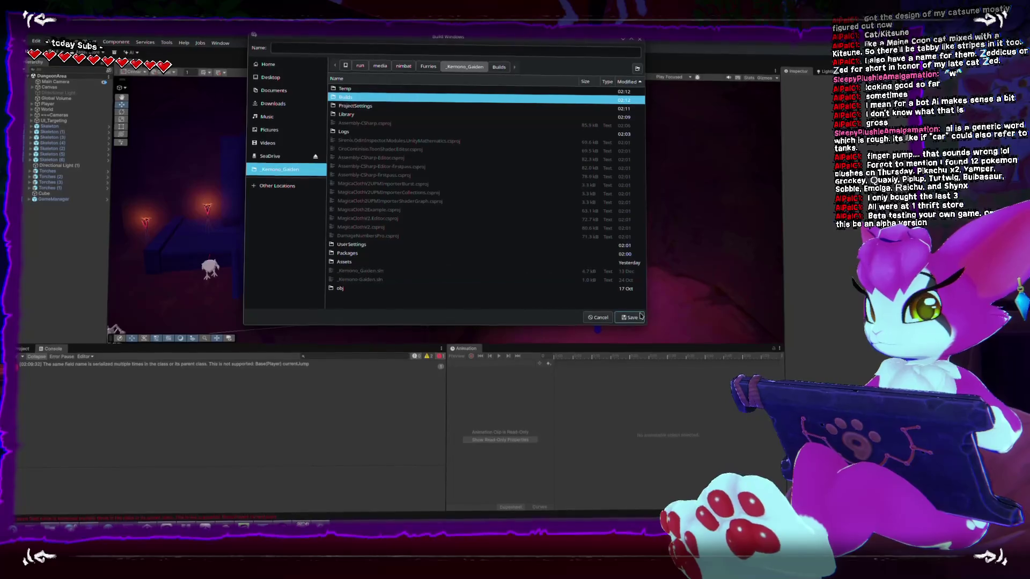
pyautogui.click(629, 319)
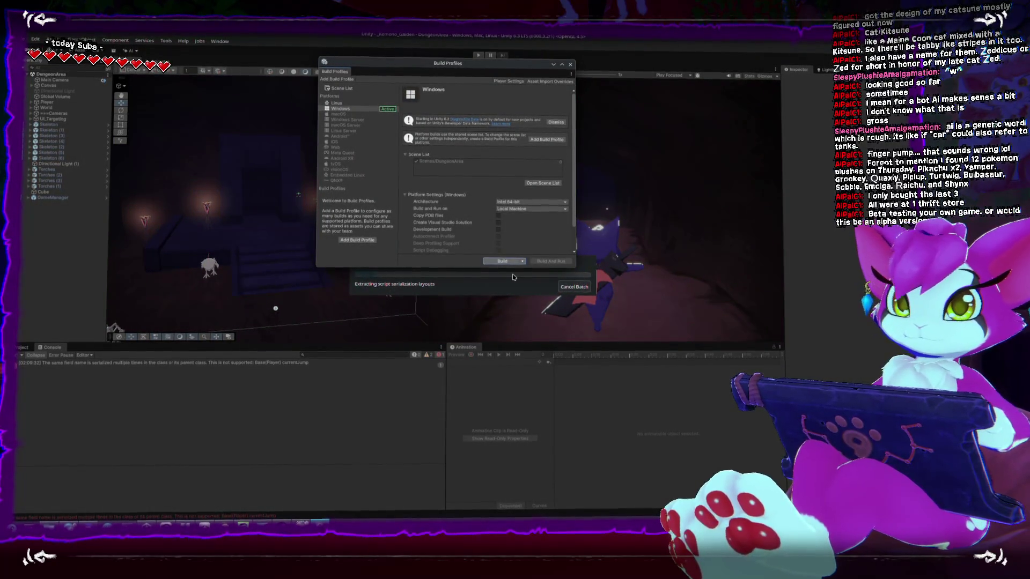
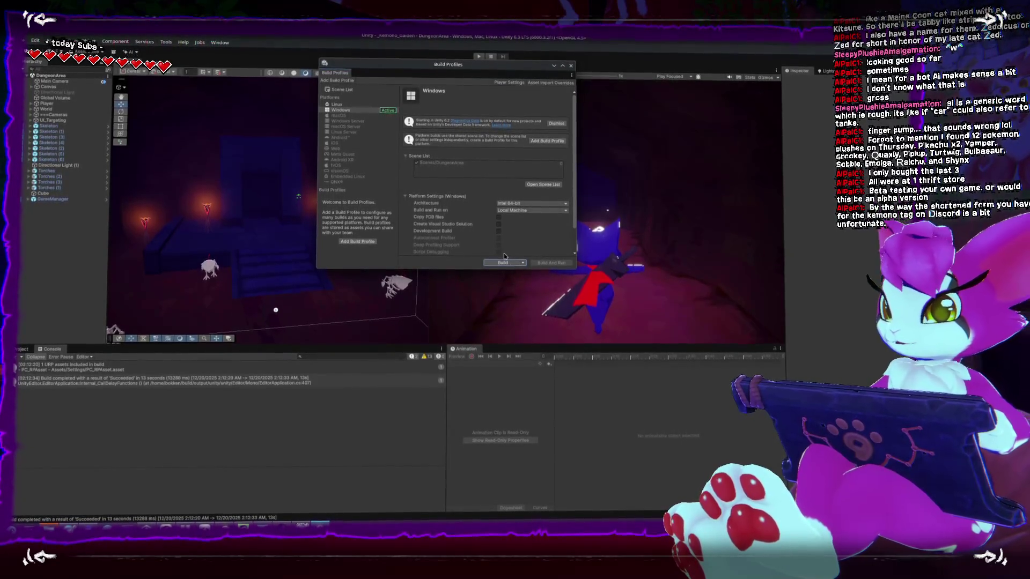
# Check the Windows build files in the Builds folder, then bring Steam to the front
pyautogui.click(503, 263)
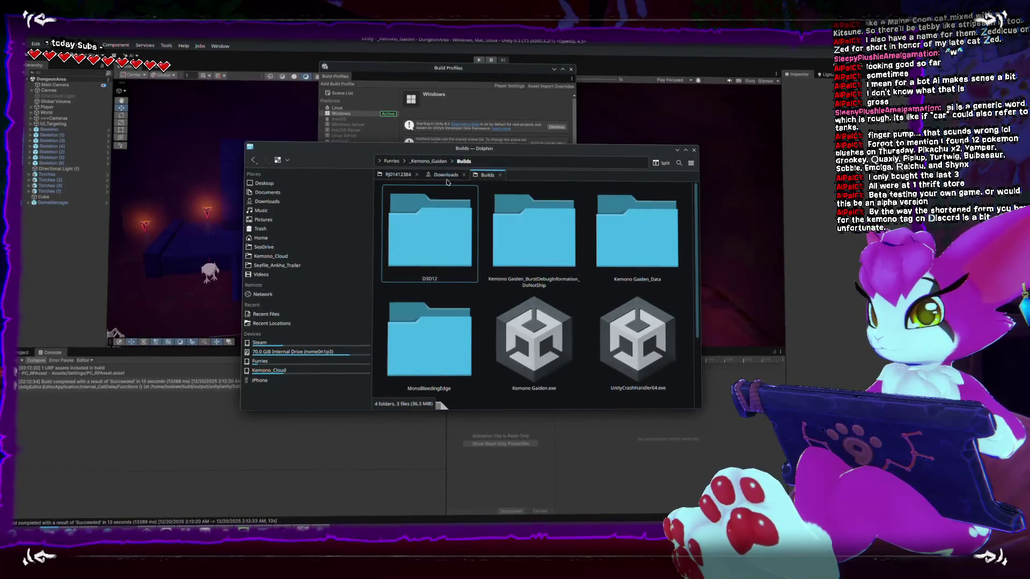
pyautogui.scroll(-3, 483, 287)
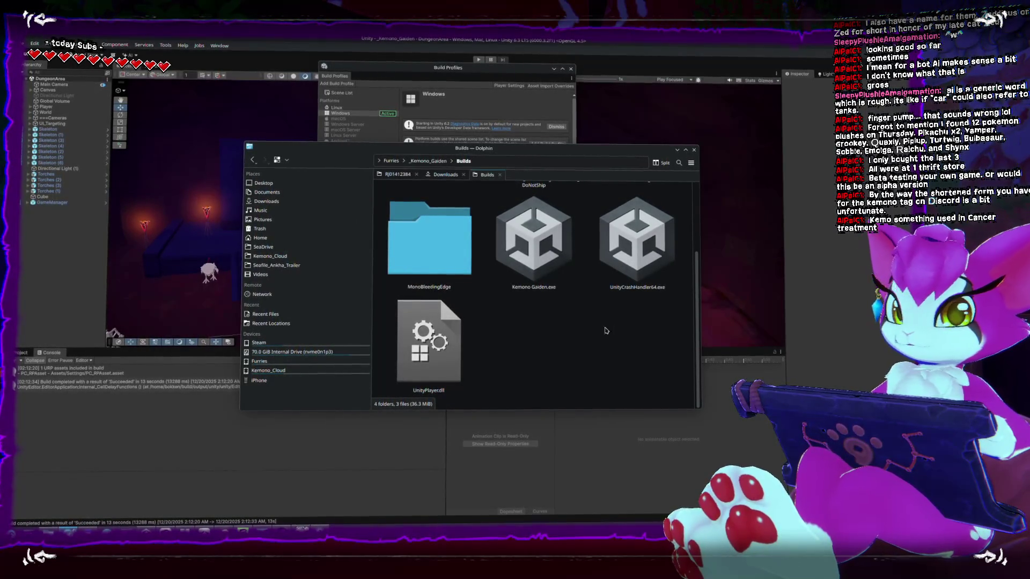
pyautogui.hotkey('alt', 'Tab')
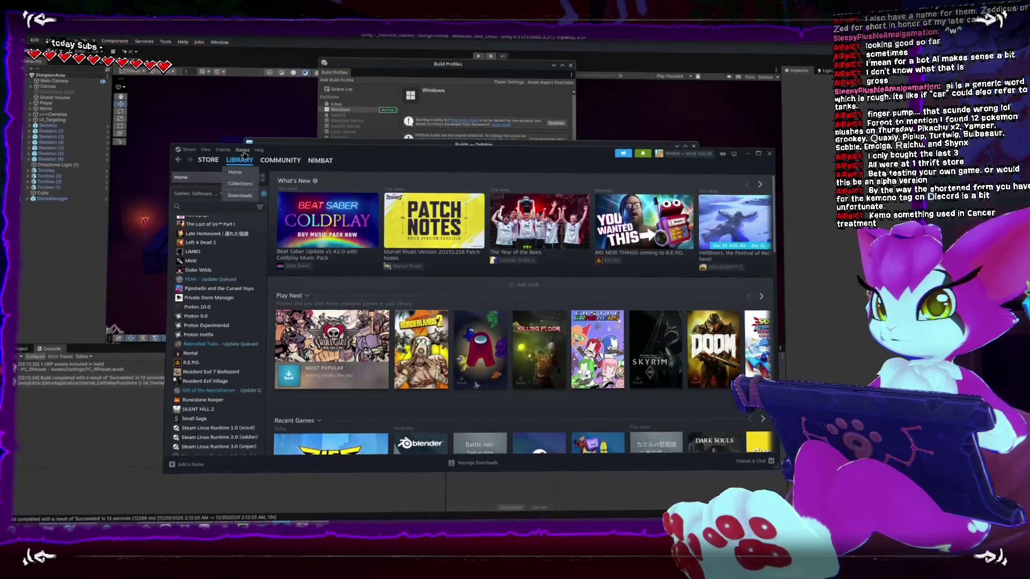
# Add Builds/Kemono Gaiden.exe to the Steam library as a non-Steam game
pyautogui.click(241, 150)
pyautogui.click(263, 208)
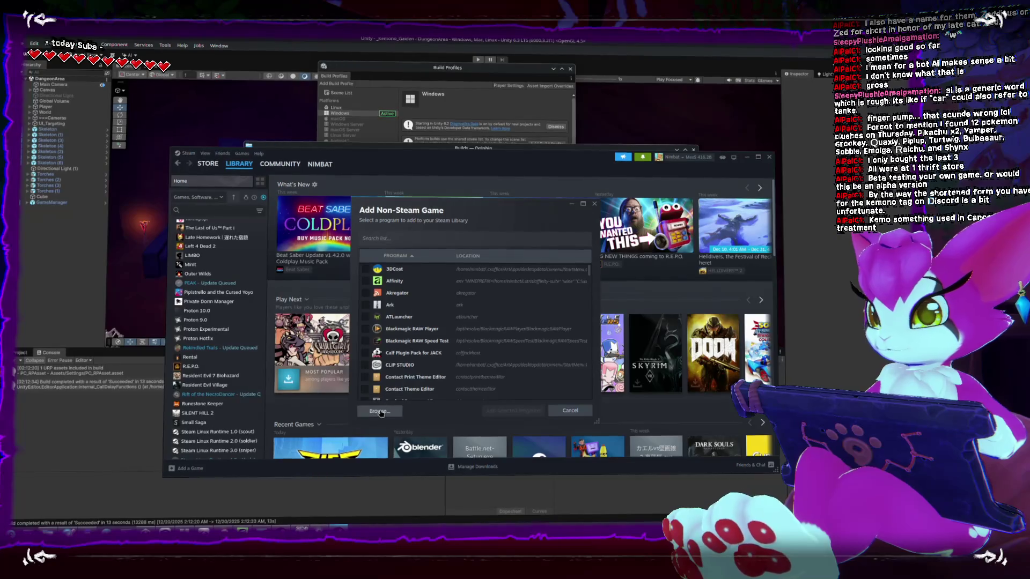
pyautogui.click(378, 410)
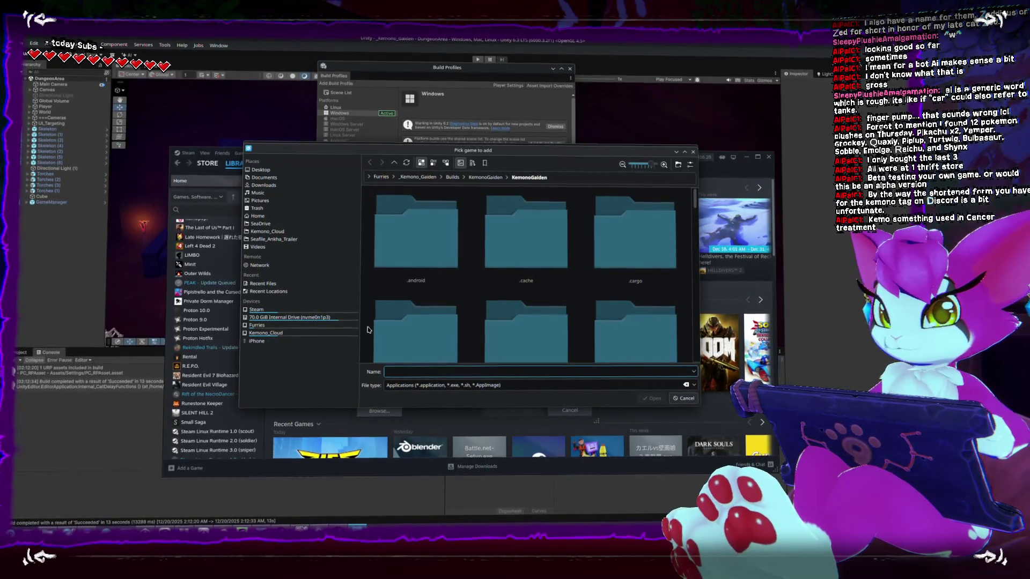
pyautogui.scroll(-2, 445, 287)
pyautogui.scroll(-2, 446, 287)
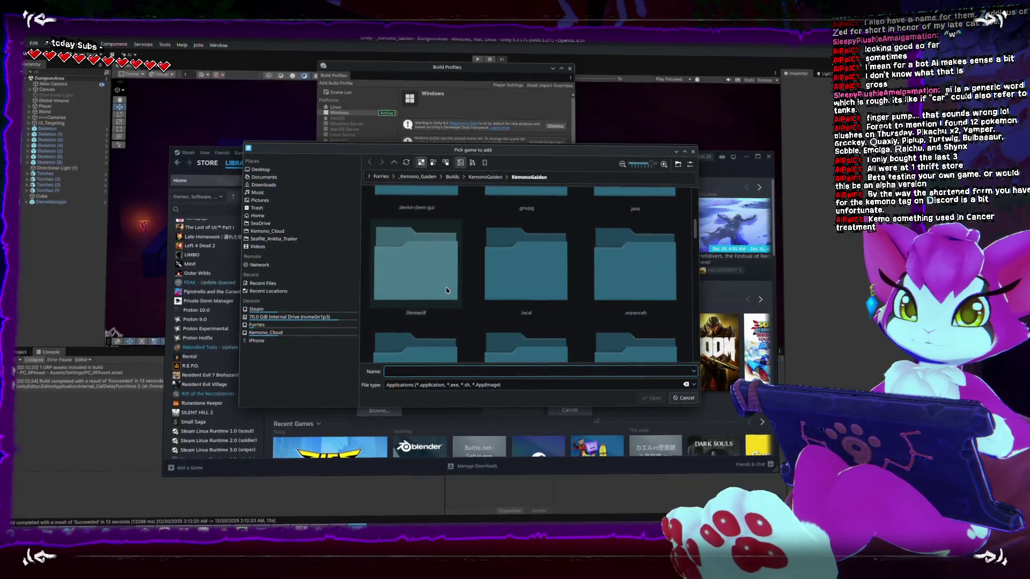
pyautogui.scroll(2, 446, 288)
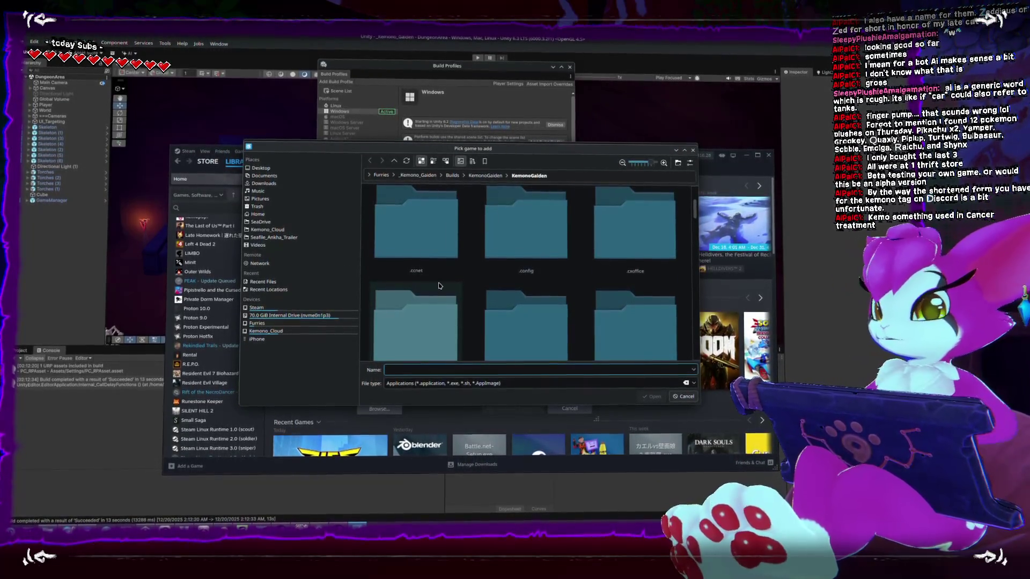
pyautogui.scroll(-3, 529, 273)
pyautogui.scroll(-3, 547, 269)
pyautogui.scroll(-3, 556, 264)
pyautogui.scroll(5, 555, 264)
pyautogui.scroll(5, 556, 260)
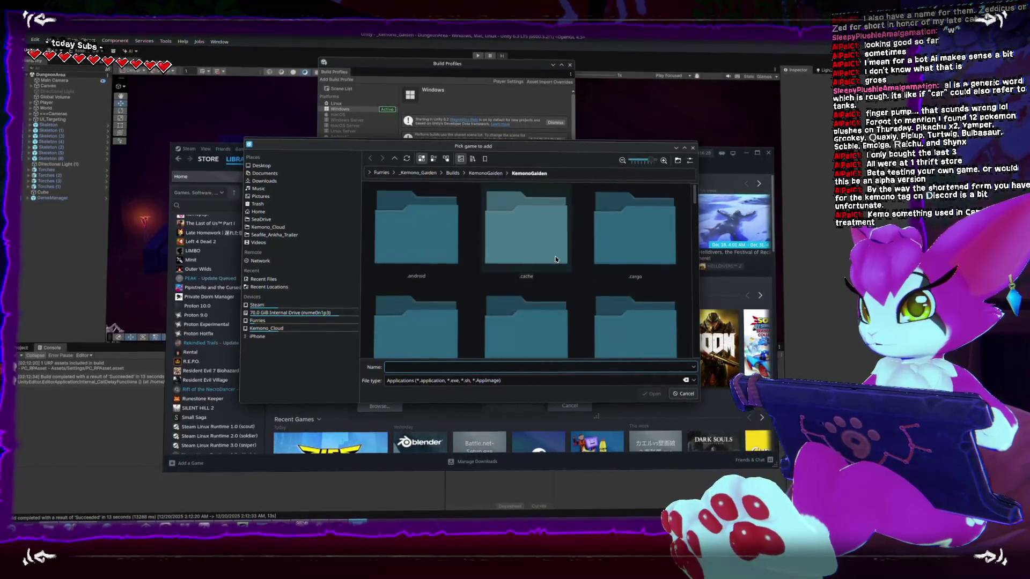
pyautogui.click(453, 175)
pyautogui.scroll(-2, 532, 282)
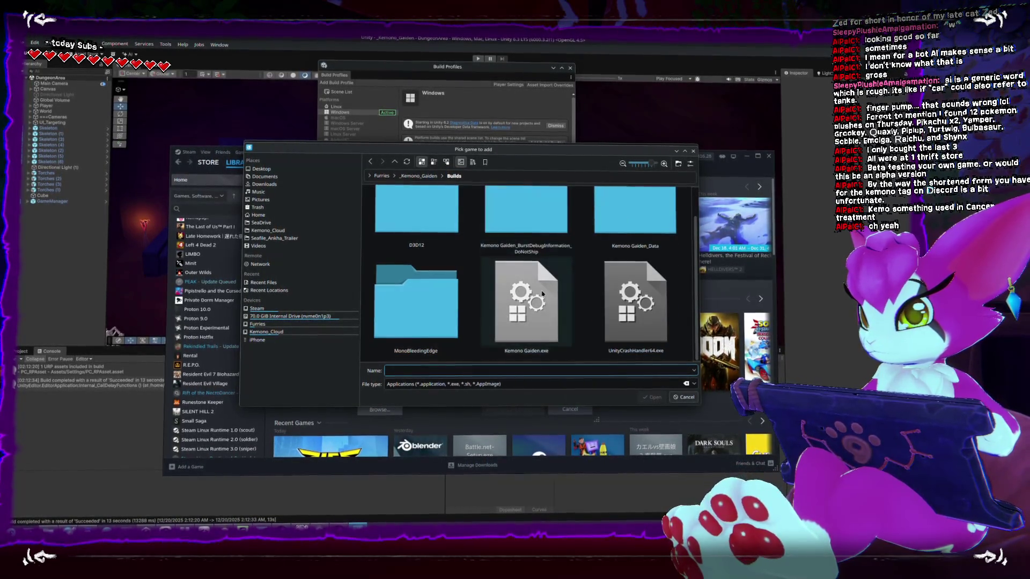
pyautogui.doubleClick(542, 293)
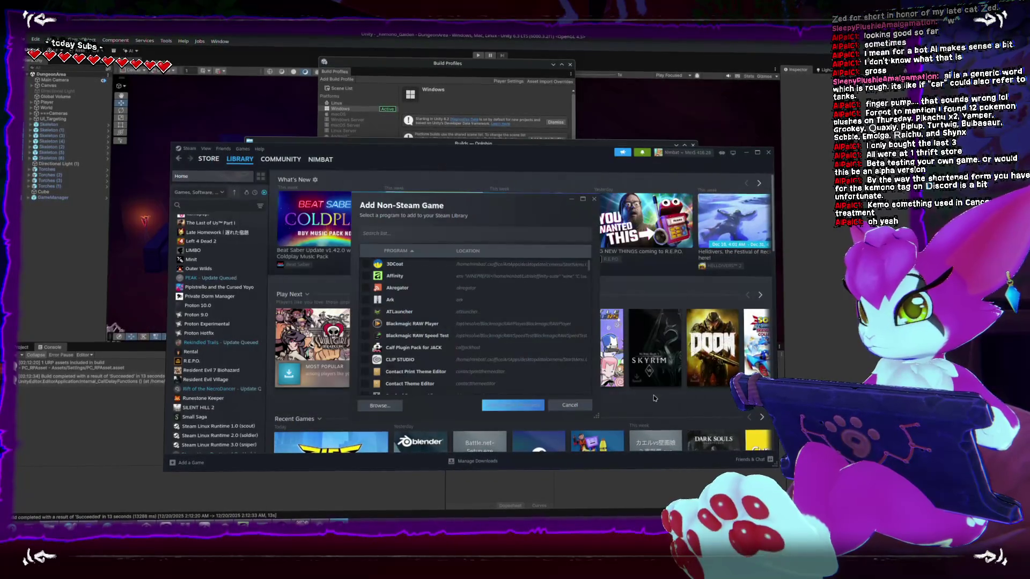
pyautogui.click(513, 405)
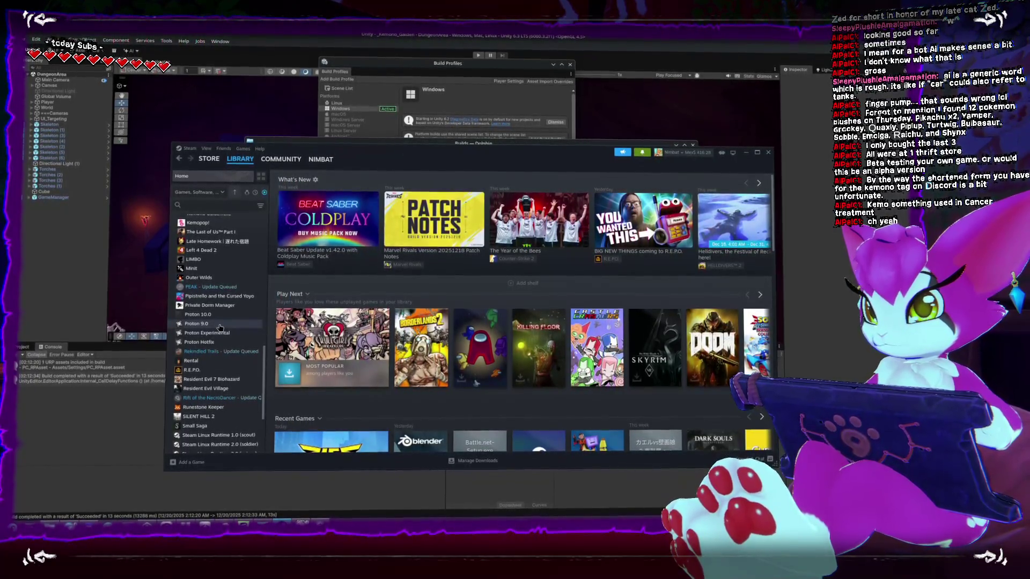
pyautogui.scroll(3, 219, 327)
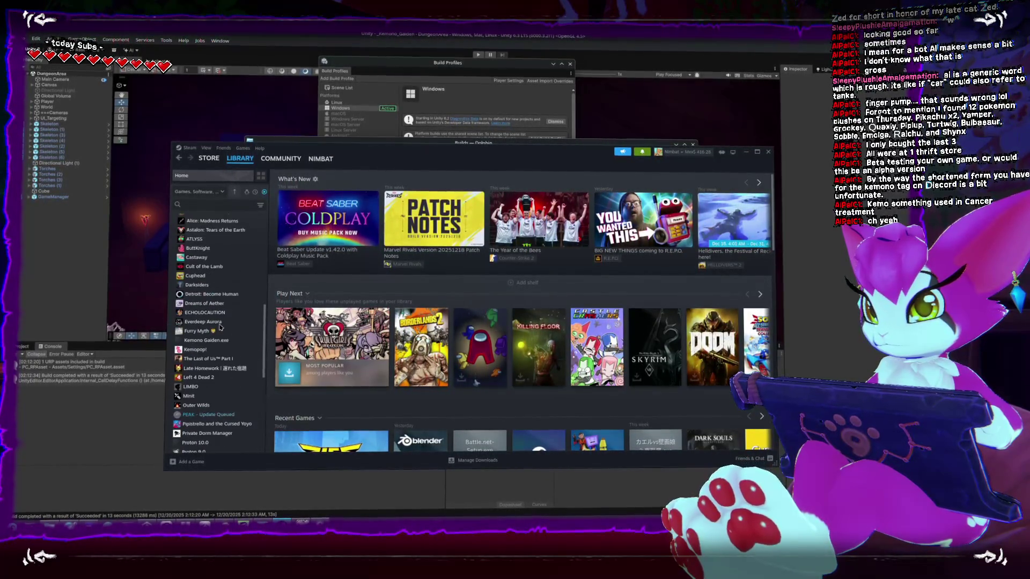
# Launch Kemono Gaiden.exe from Steam and resume past the game menu
pyautogui.click(210, 341)
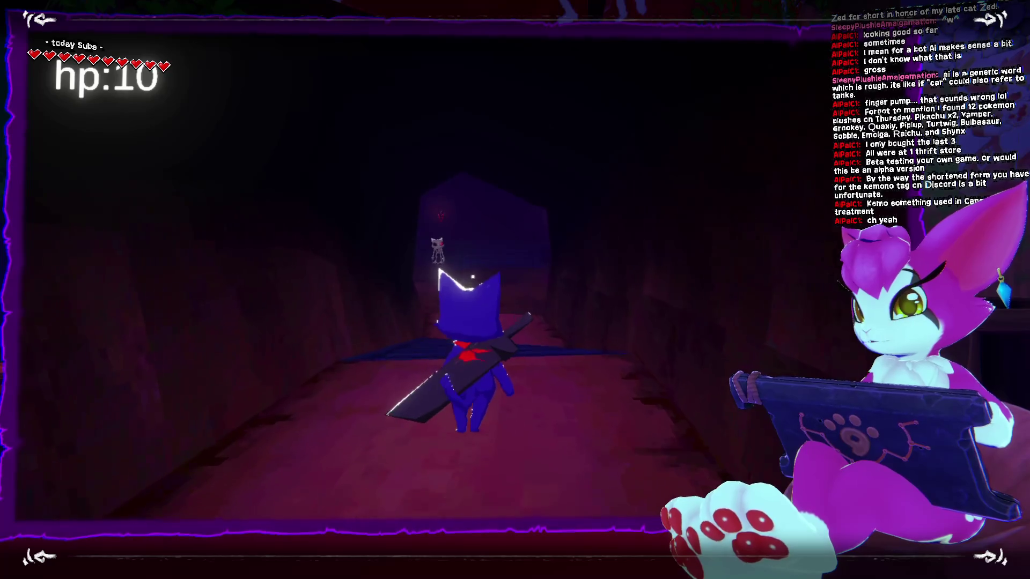
pyautogui.press('Escape')
pyautogui.click(455, 248)
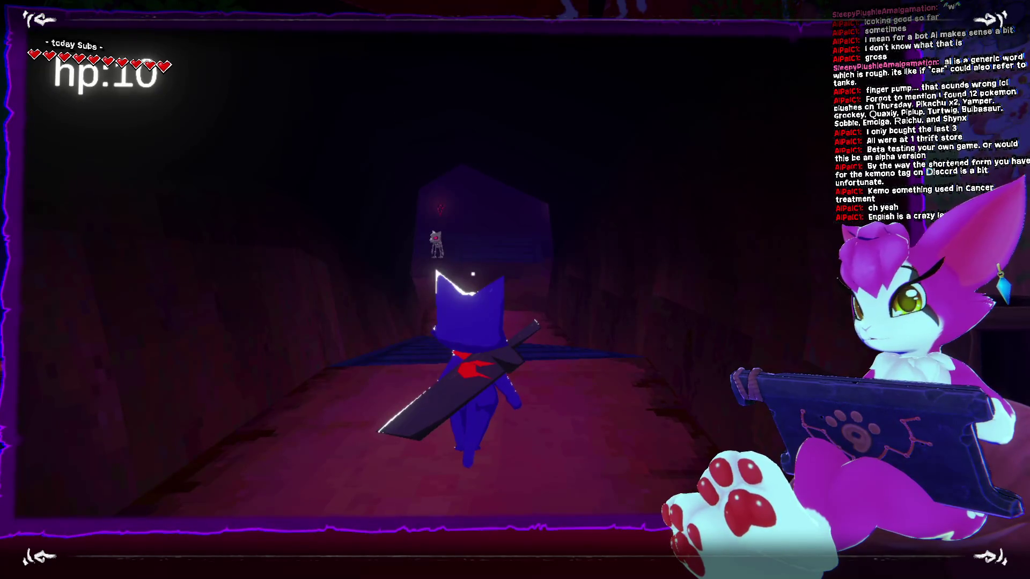
# Walk the cave corridor, attack the skeleton, climb the stairs and bring up the game menu
pyautogui.press('w')
pyautogui.press('w')
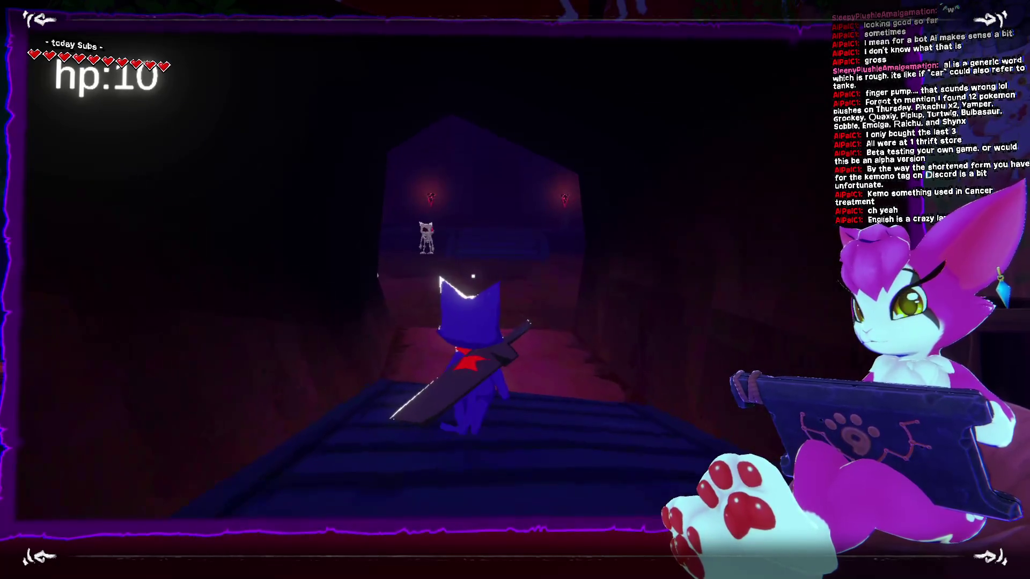
pyautogui.press('w')
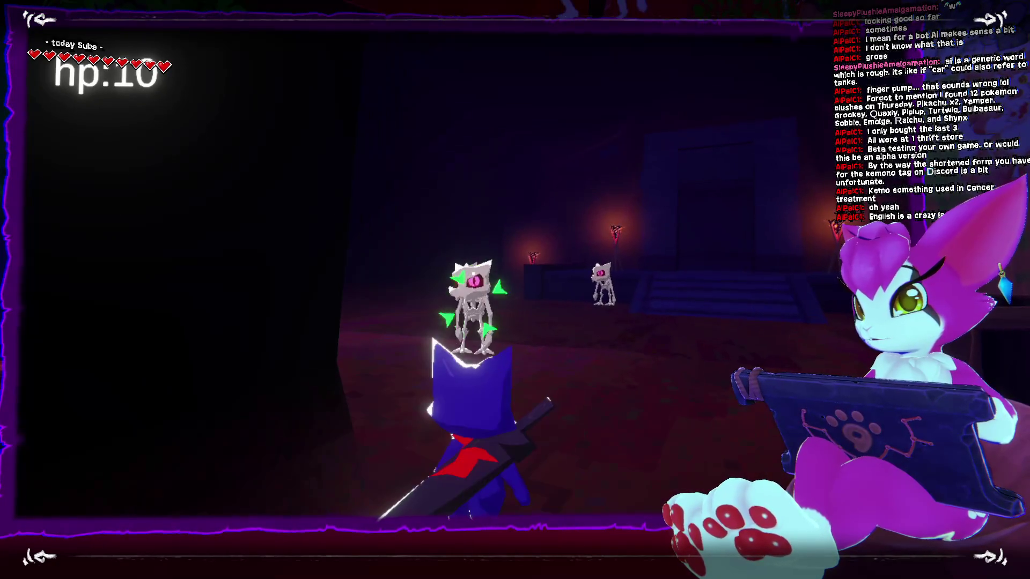
pyautogui.press('w')
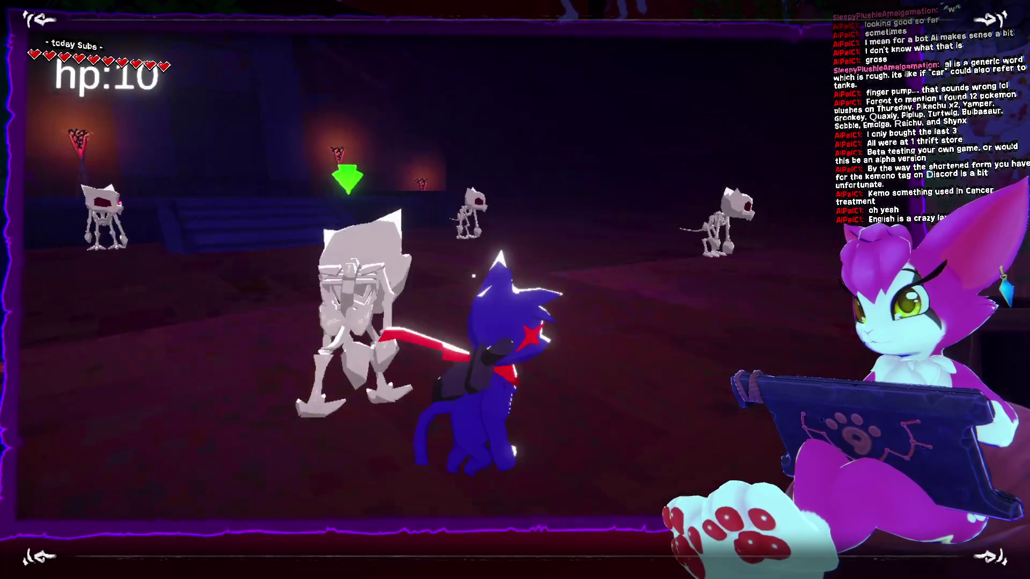
pyautogui.click(515, 290)
pyautogui.press('w')
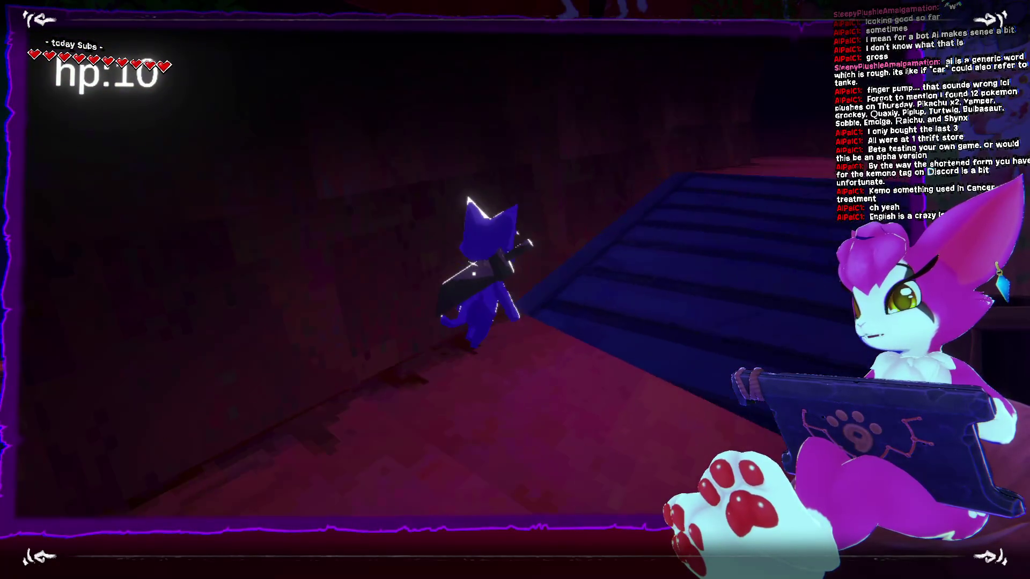
pyautogui.press('w')
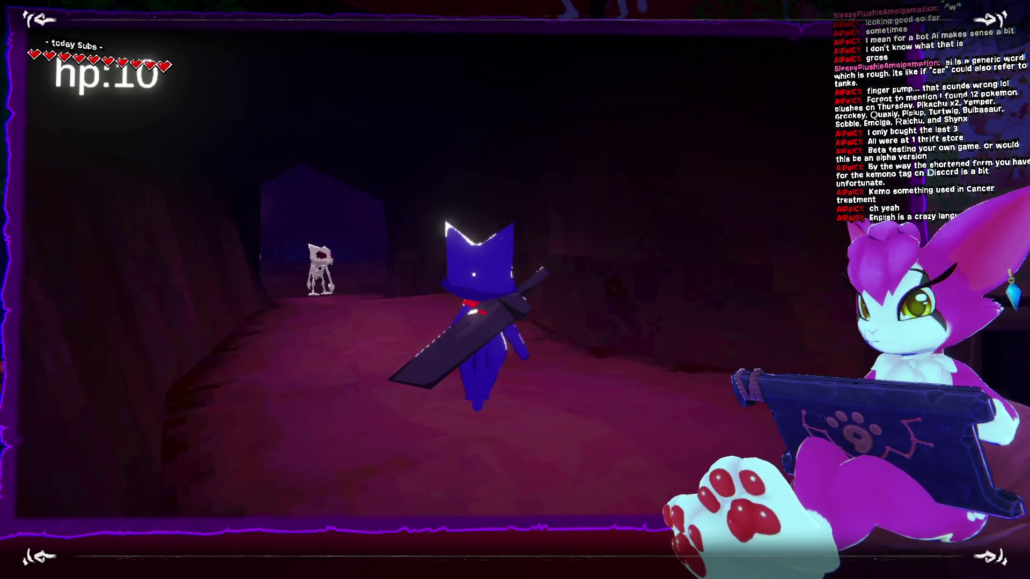
pyautogui.press('Escape')
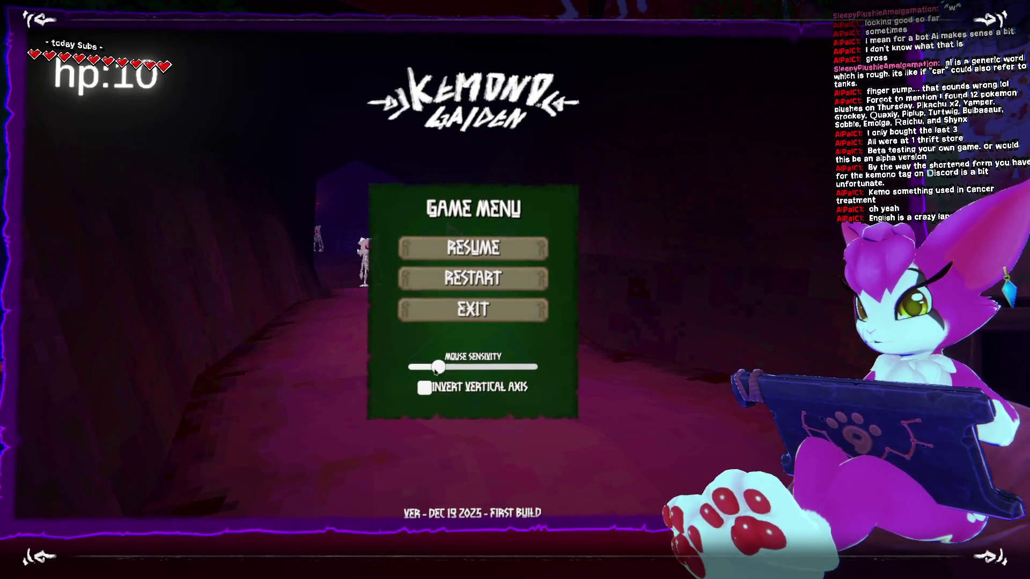
# Exit and stop the running build in Steam, then launch it again
pyautogui.click(474, 310)
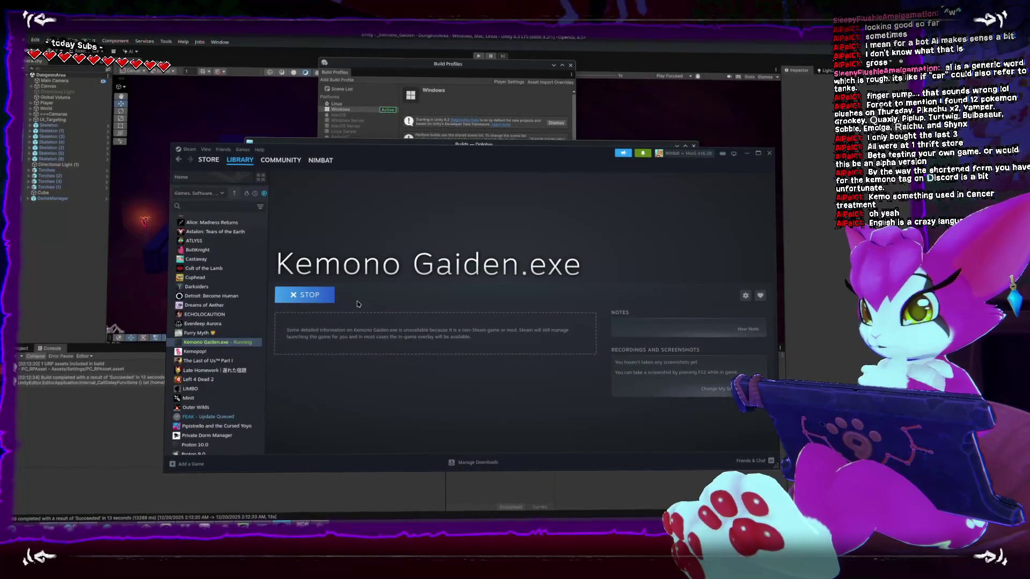
pyautogui.click(326, 299)
pyautogui.click(438, 322)
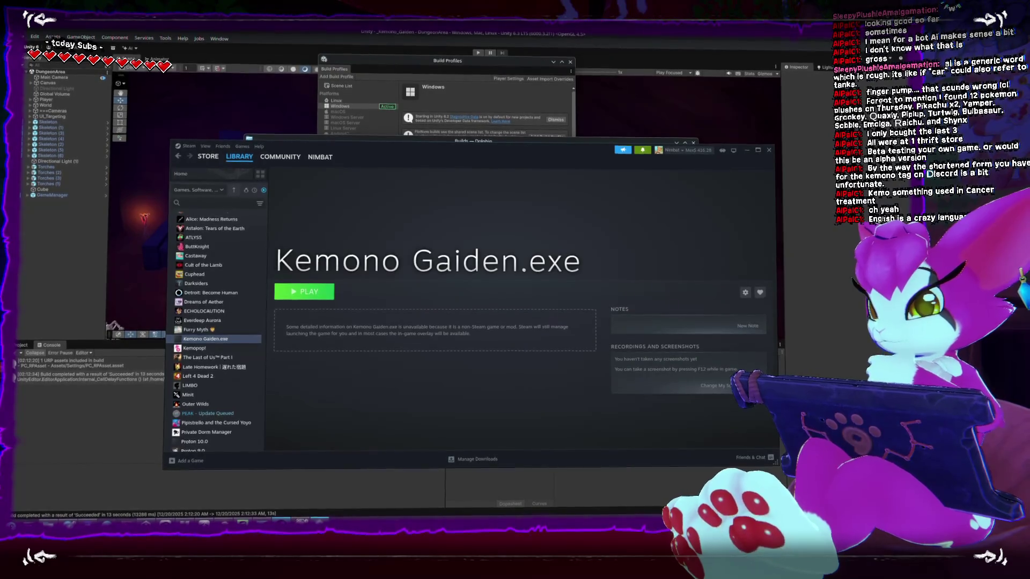
pyautogui.click(768, 150)
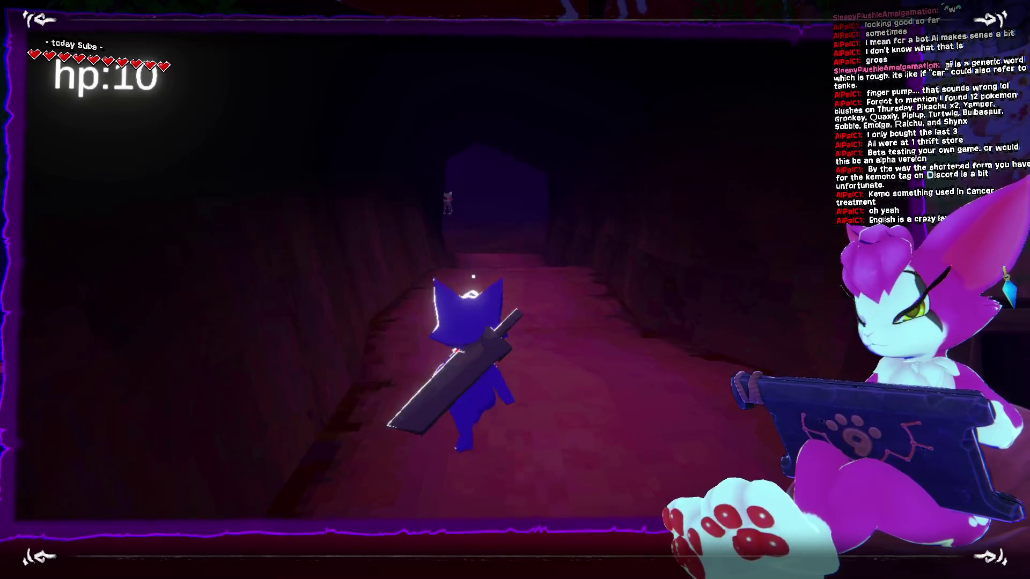
# Quit the relaunched build so the Unity editor shows, closing the build profiles window
pyautogui.press('Escape')
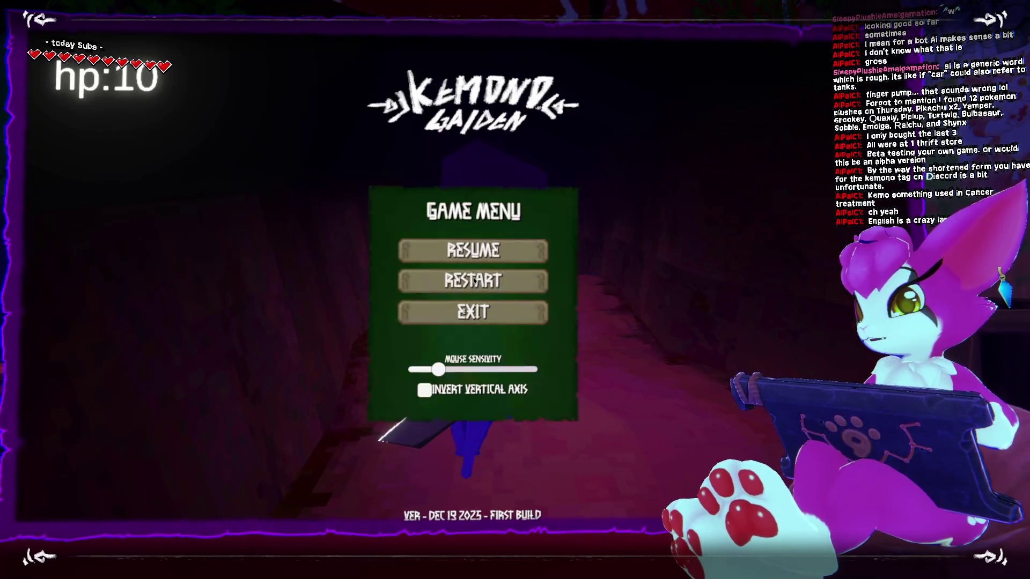
pyautogui.click(521, 320)
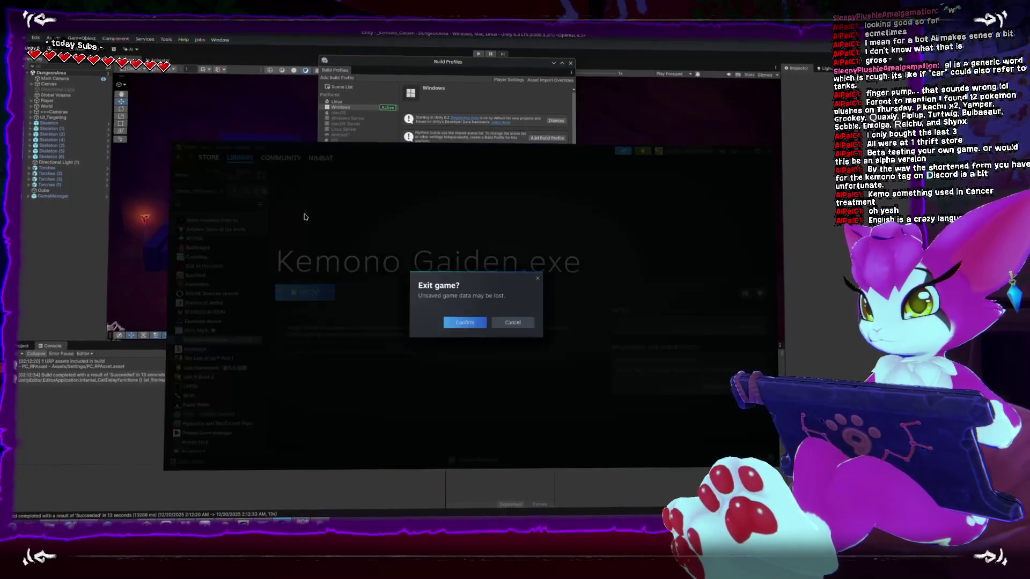
pyautogui.press('Return')
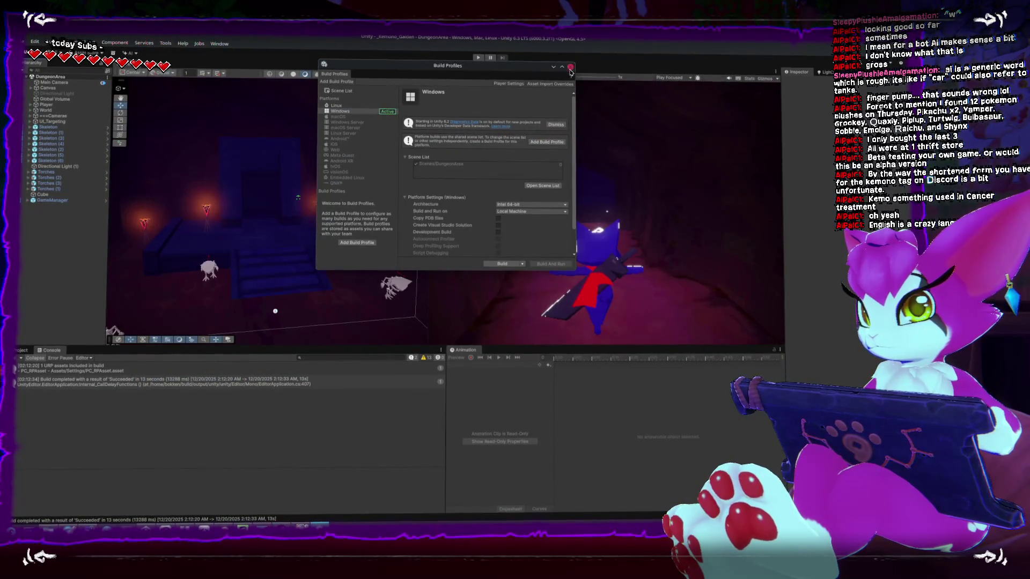
pyautogui.click(570, 67)
# Play the cave level in the editor, moving forward and chaining sword attacks
pyautogui.click(478, 55)
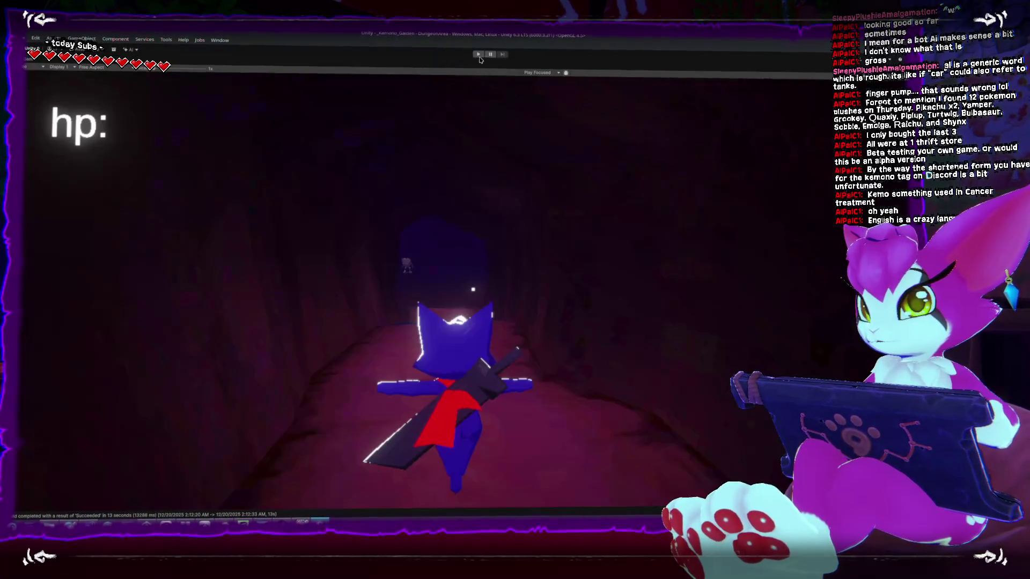
pyautogui.click(435, 231)
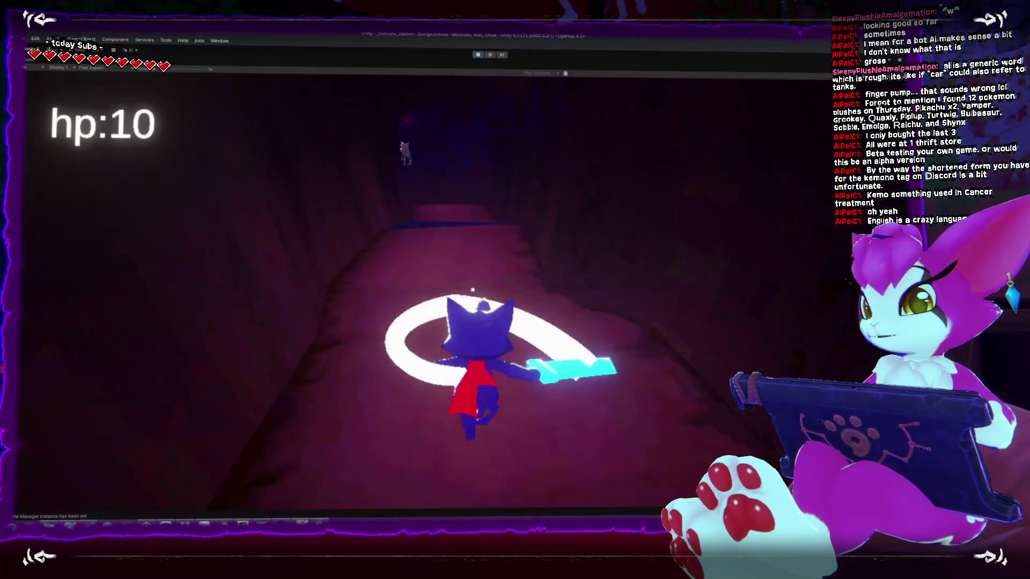
pyautogui.click(473, 292)
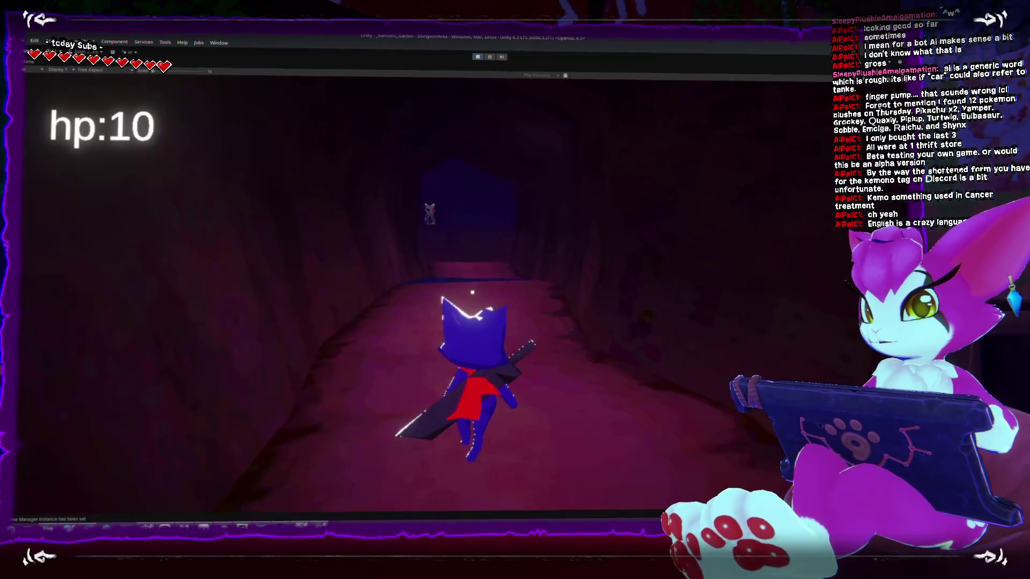
pyautogui.press('w')
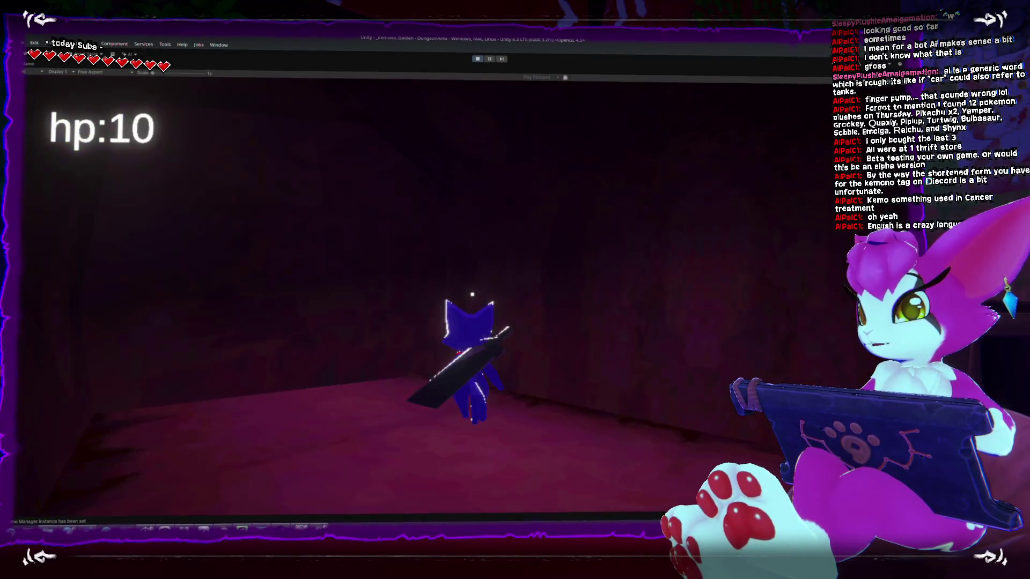
pyautogui.press('w')
pyautogui.click(473, 322)
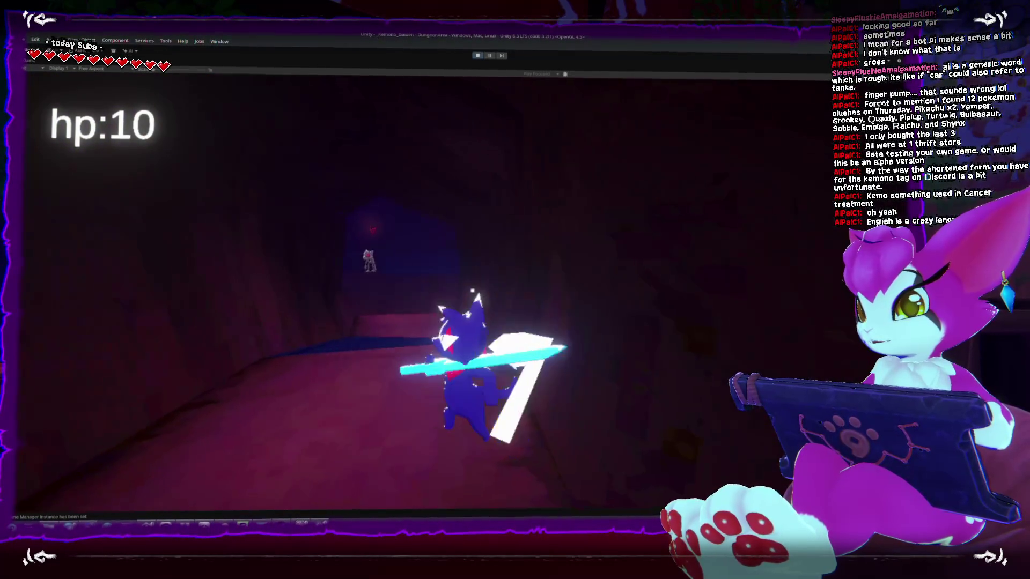
pyautogui.click(473, 321)
pyautogui.click(473, 321)
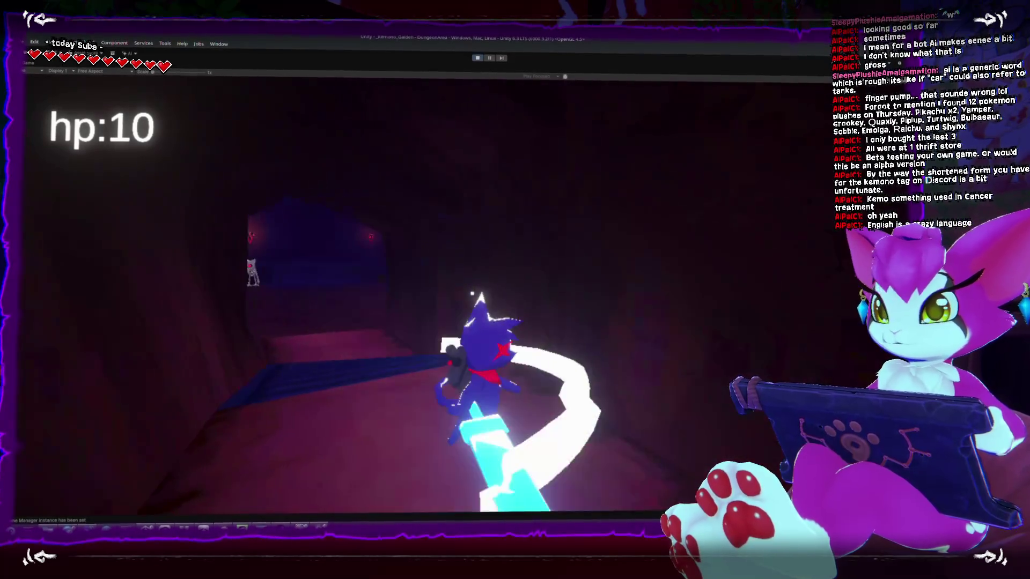
# Pause and restart the level so the HP readout resets
pyautogui.press('Escape')
pyautogui.click(472, 297)
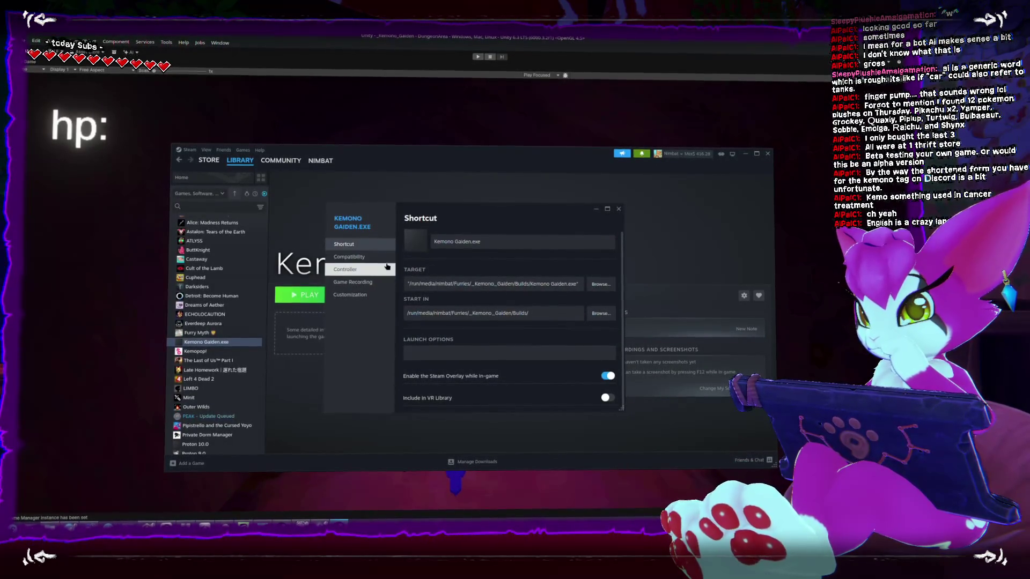
# Review Kemono Gaiden.exe's controller and compatibility properties, keeping default Steam Input
pyautogui.click(352, 283)
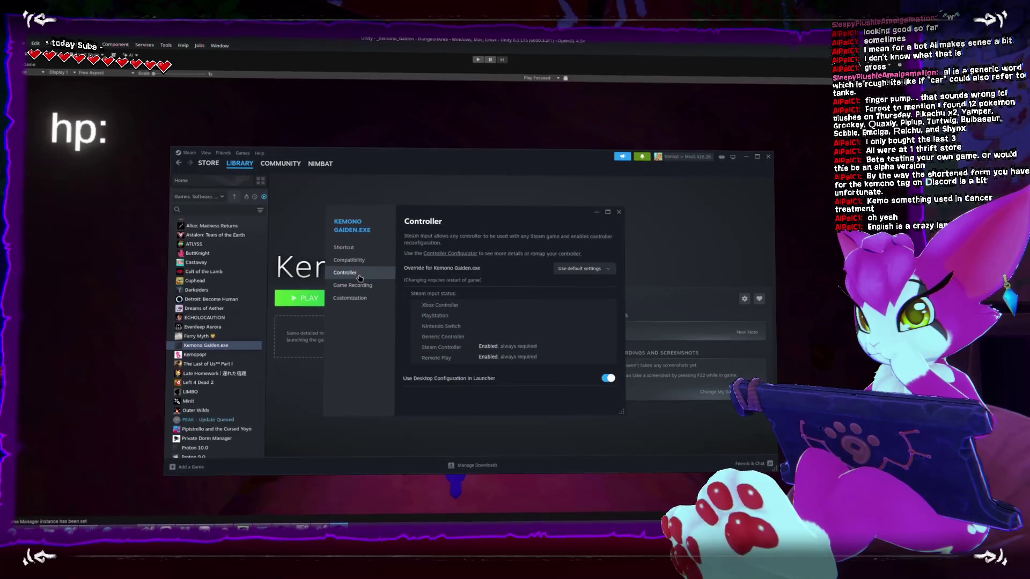
pyautogui.click(583, 270)
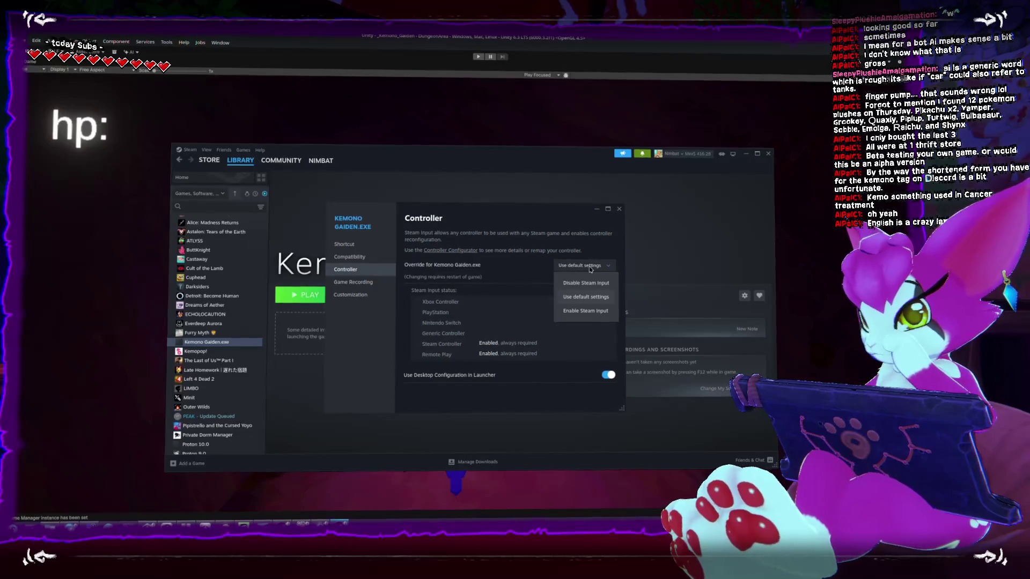
pyautogui.click(590, 271)
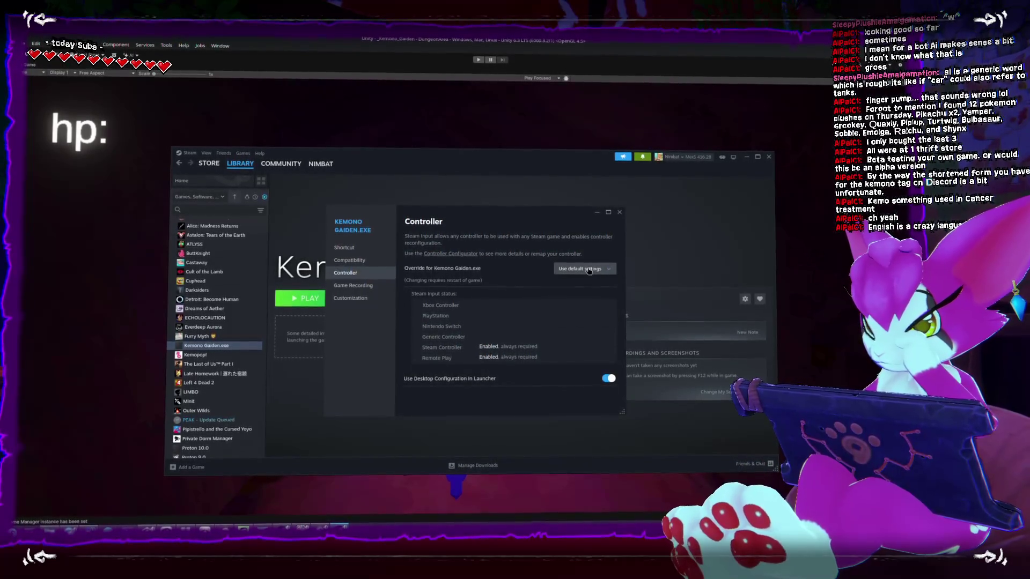
pyautogui.click(355, 261)
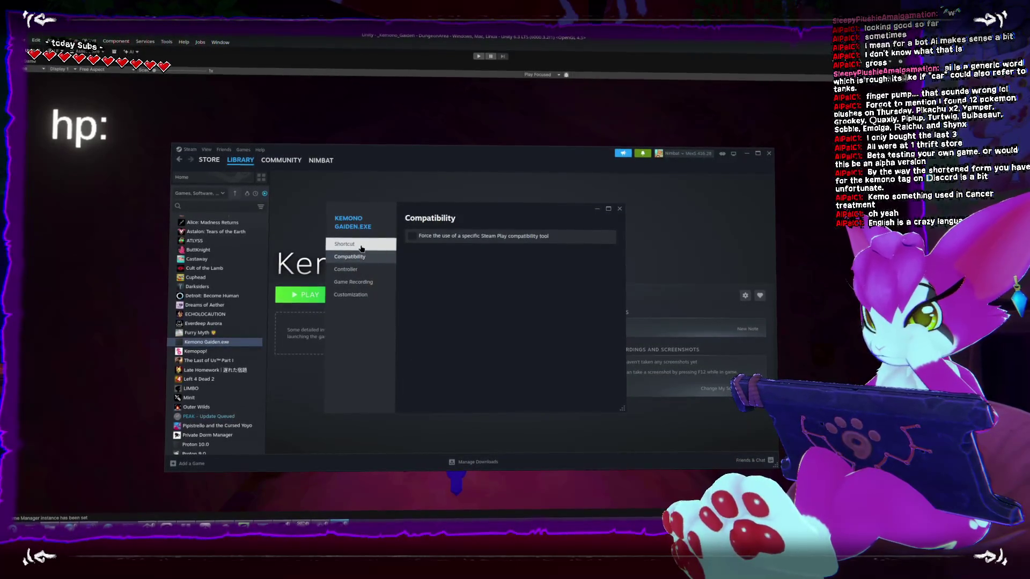
pyautogui.click(353, 282)
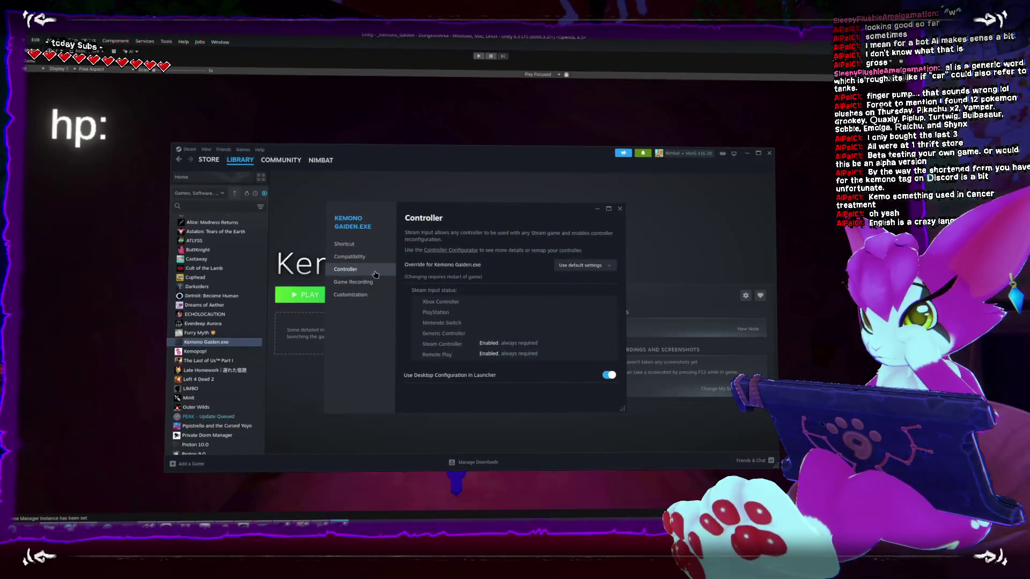
pyautogui.click(619, 209)
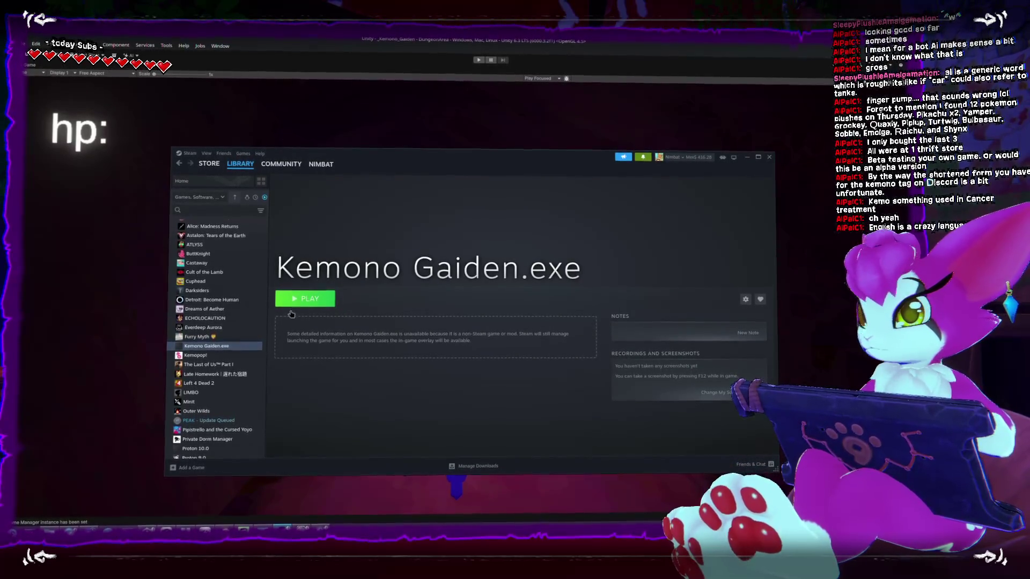
# Reopen the shortcut's properties and force a specific Steam Play compatibility tool
pyautogui.rightClick(206, 347)
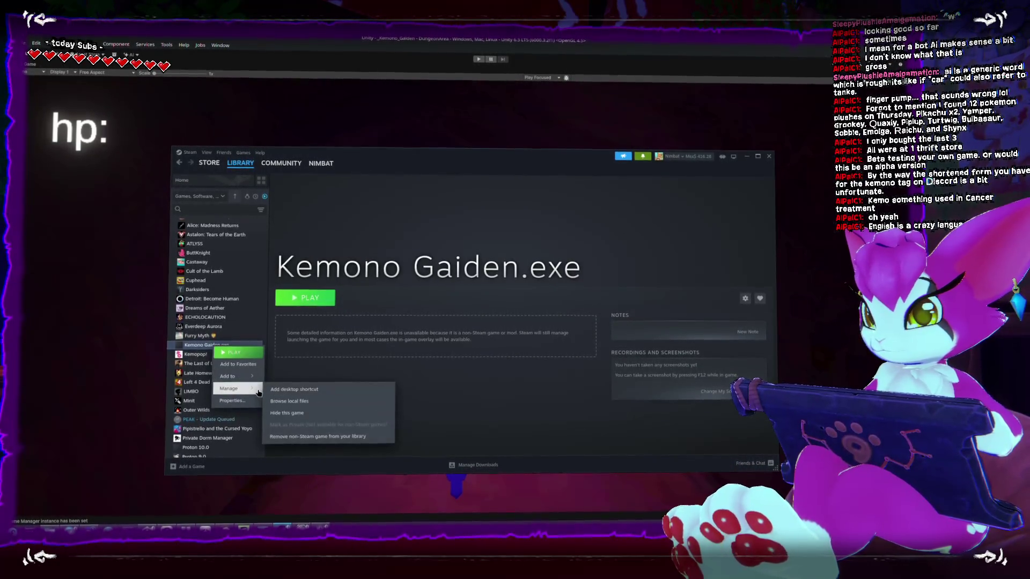
pyautogui.click(510, 306)
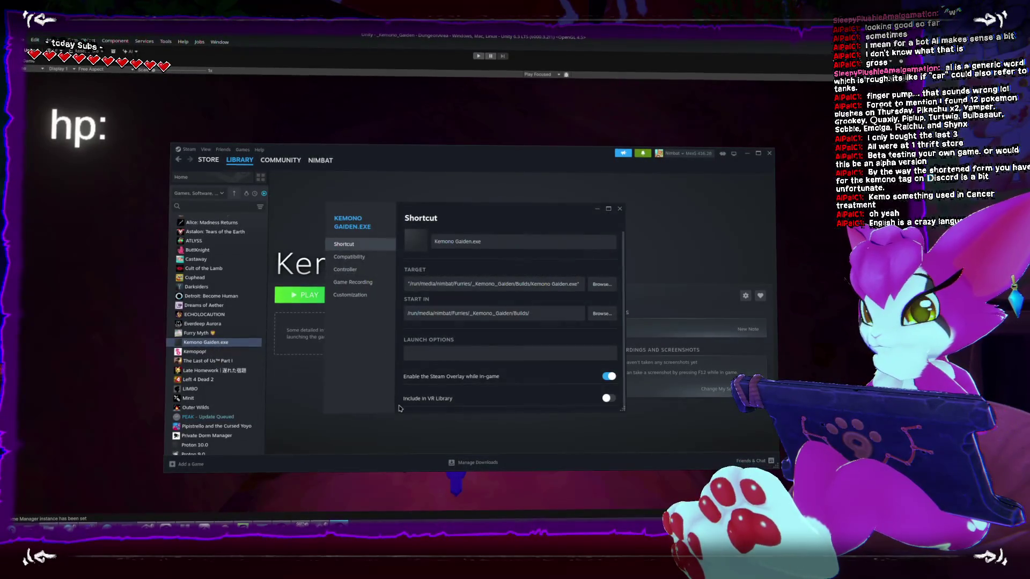
pyautogui.click(350, 258)
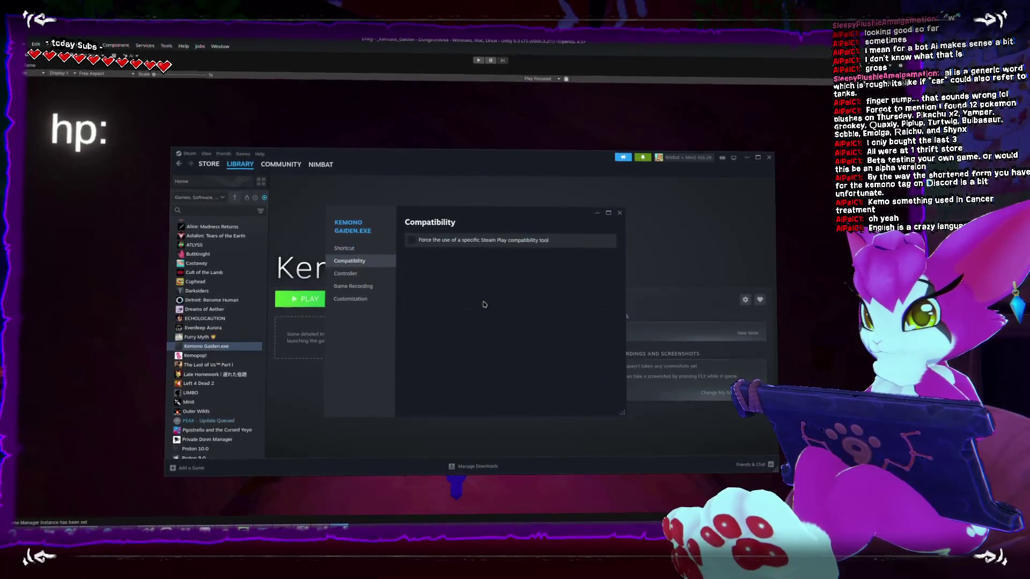
pyautogui.click(412, 240)
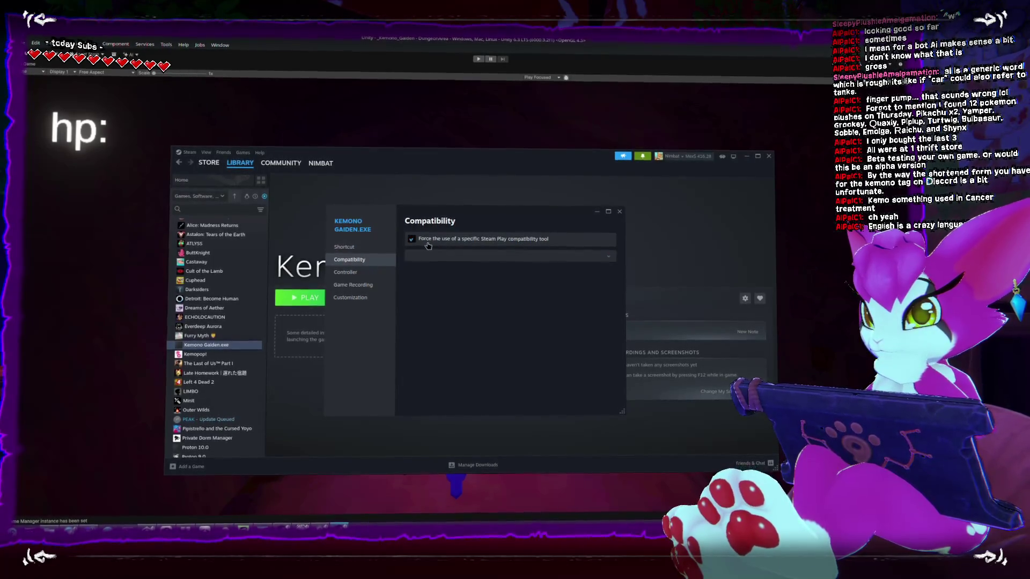
# Choose Steam Linux Runtime 4.0 as the forced compatibility tool and close the properties
pyautogui.click(507, 255)
pyautogui.scroll(-3, 480, 336)
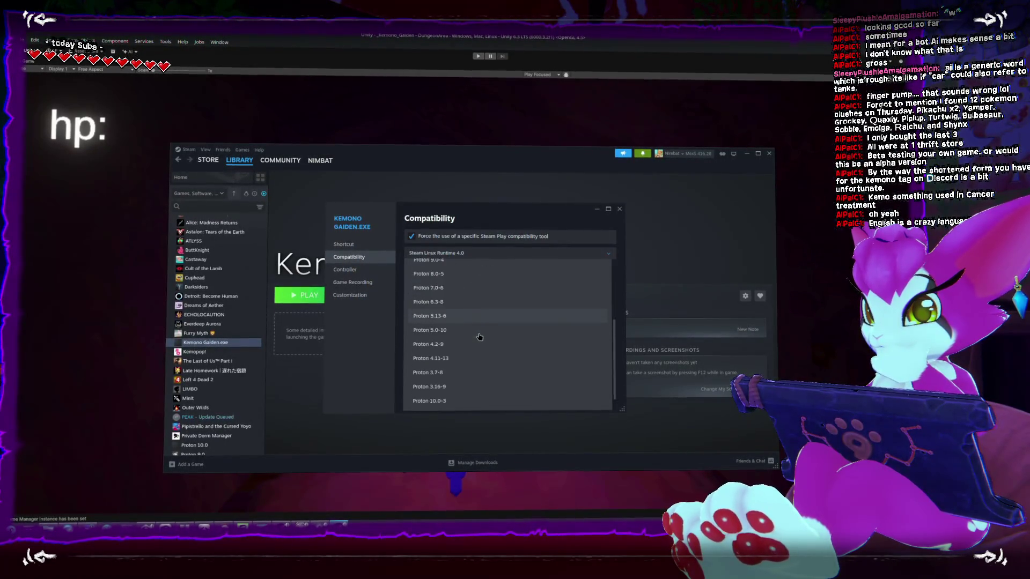
pyautogui.click(467, 394)
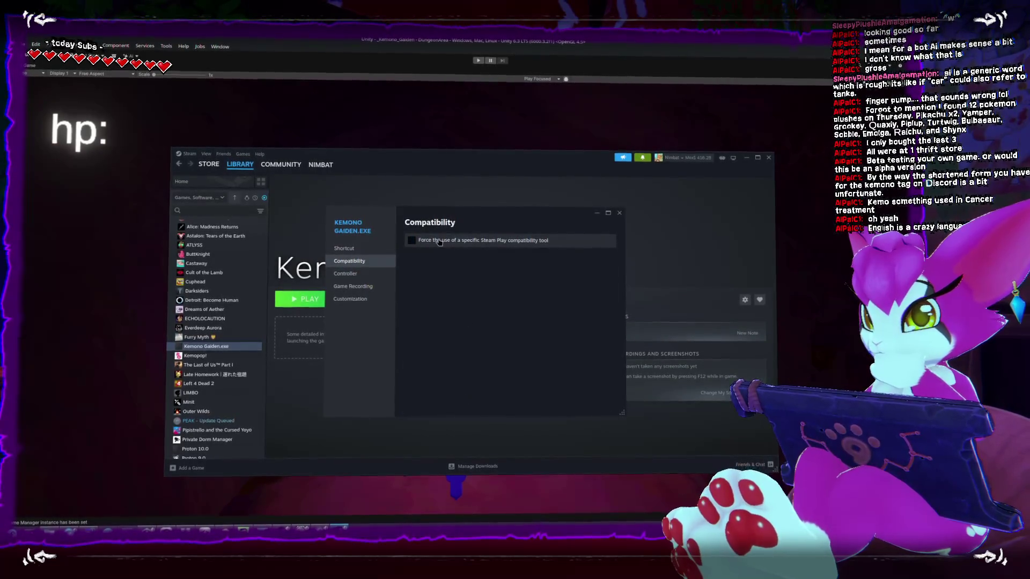
pyautogui.click(486, 257)
pyautogui.click(498, 393)
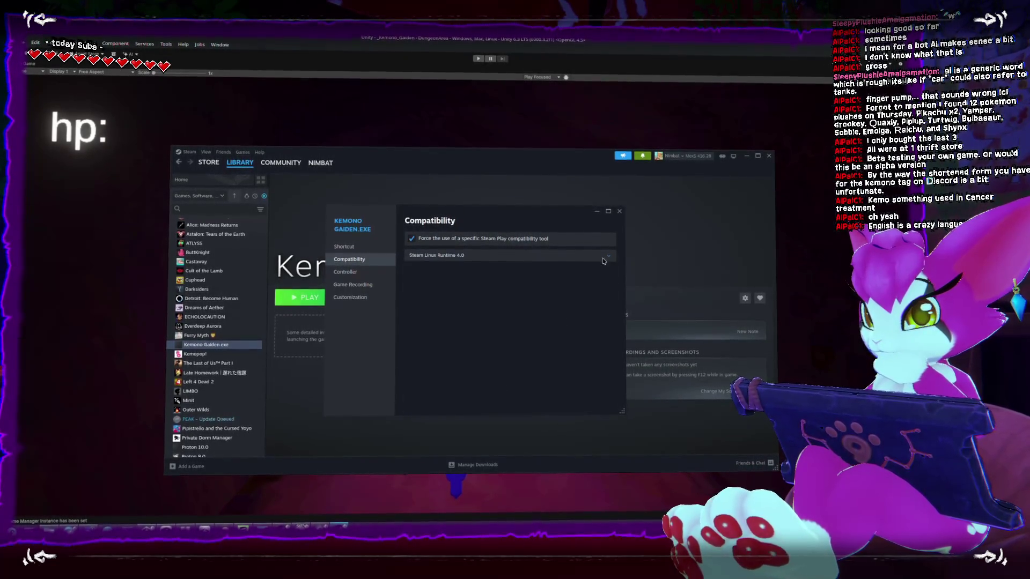
pyautogui.click(618, 212)
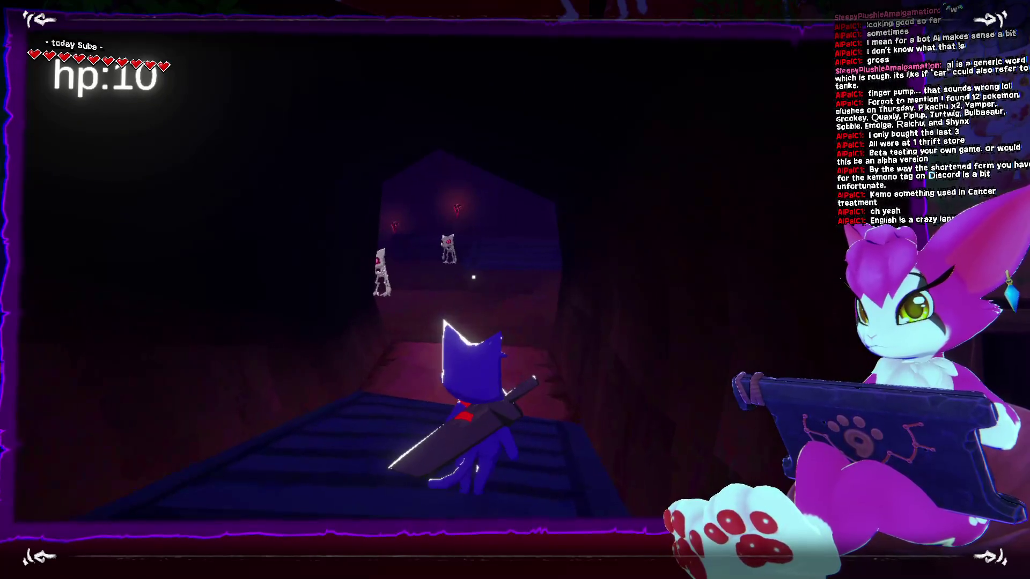
# Pause the cave run with the game menu and resume playing
pyautogui.press('Escape')
pyautogui.click(473, 248)
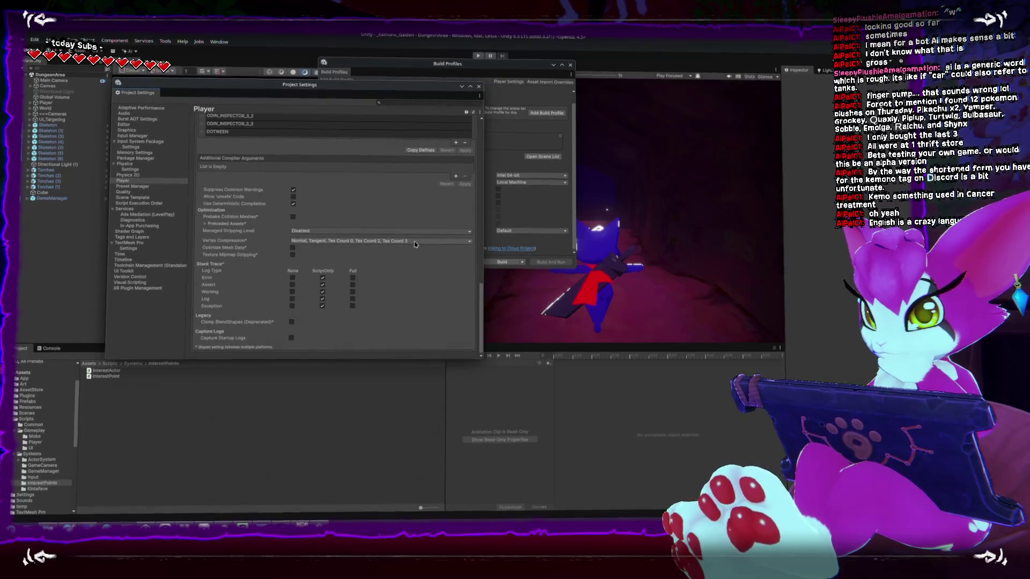
# Close Project Settings and bring up the Builds output folder in Dolphin
pyautogui.click(478, 89)
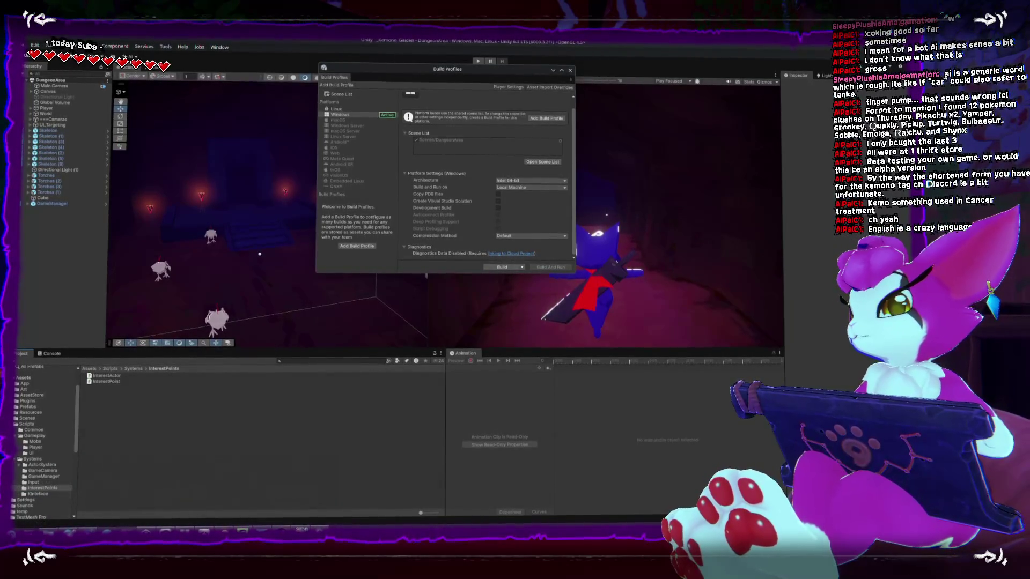
pyautogui.hotkey('alt', 'Tab')
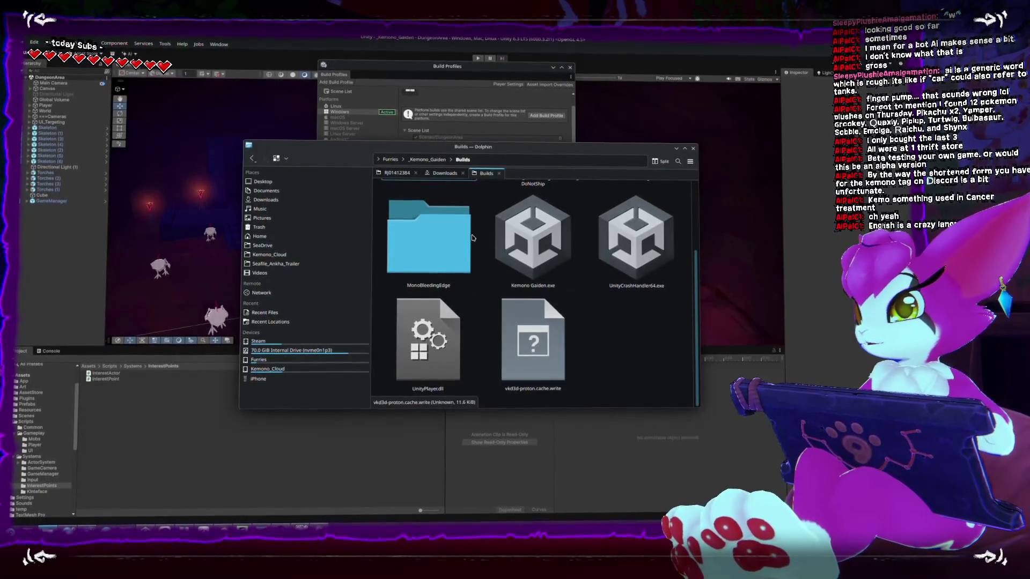
pyautogui.scroll(3, 527, 309)
pyautogui.scroll(-3, 528, 310)
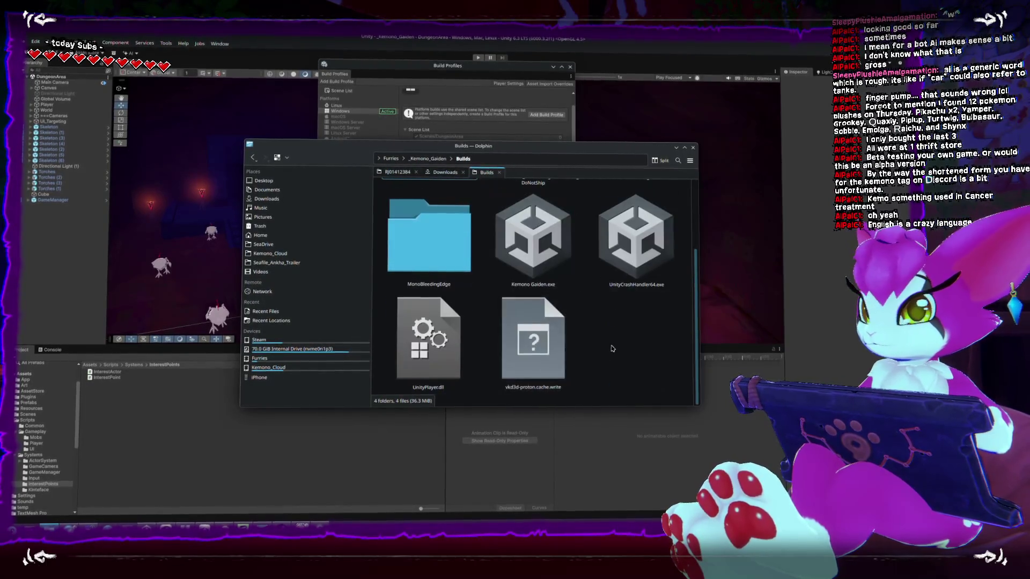
pyautogui.scroll(3, 451, 241)
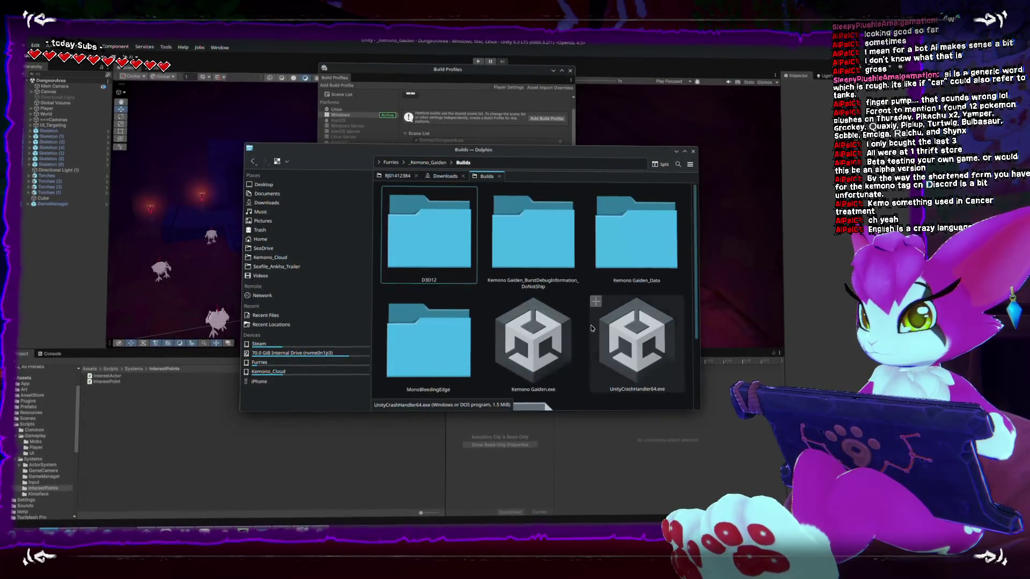
pyautogui.scroll(-3, 522, 268)
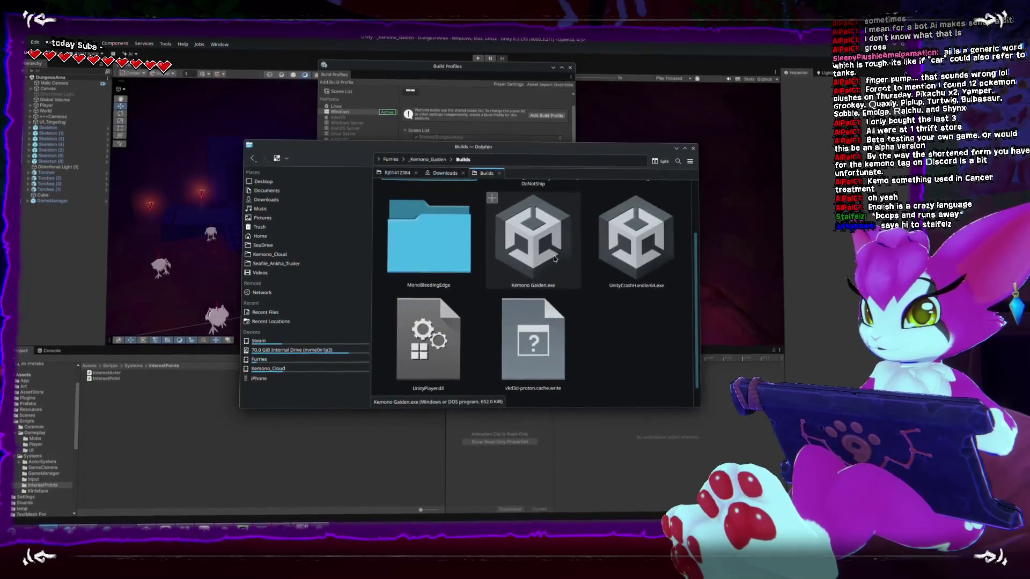
pyautogui.scroll(2, 554, 257)
# Compress the build files into Kemono-Gaiden_Dec_2025.zip, then switch to the itch.io page
pyautogui.moveTo(679, 242); pyautogui.dragTo(435, 362)
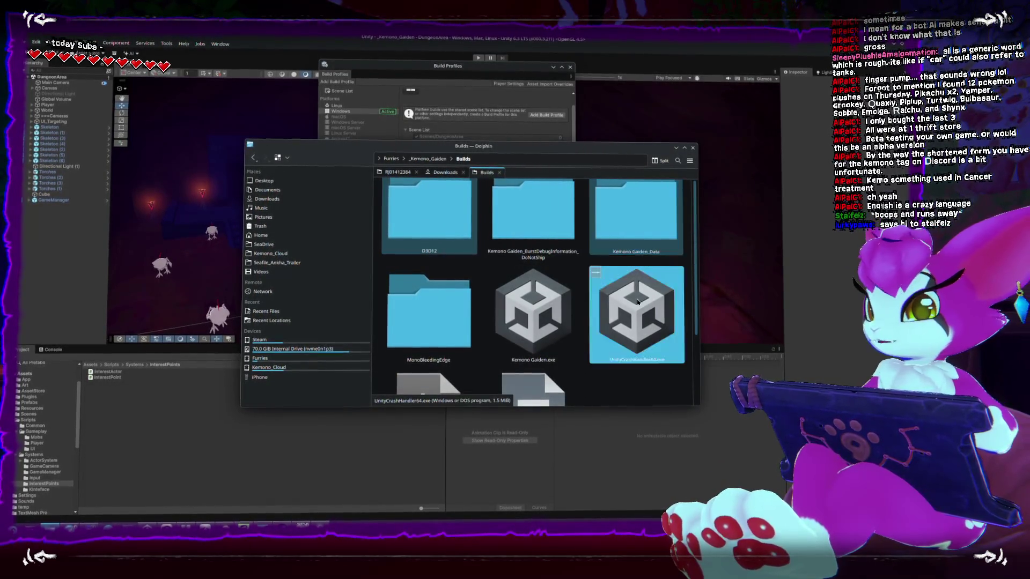
pyautogui.scroll(-2, 434, 360)
pyautogui.keyDown('ctrl'); pyautogui.click(509, 341); pyautogui.keyUp('ctrl')
pyautogui.rightClick(574, 323)
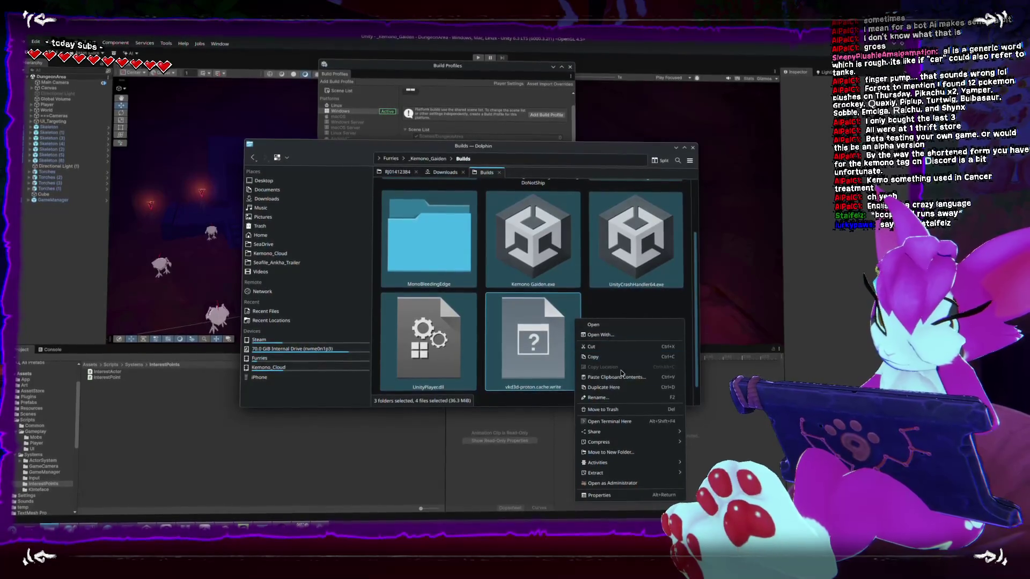
pyautogui.moveTo(600, 442)
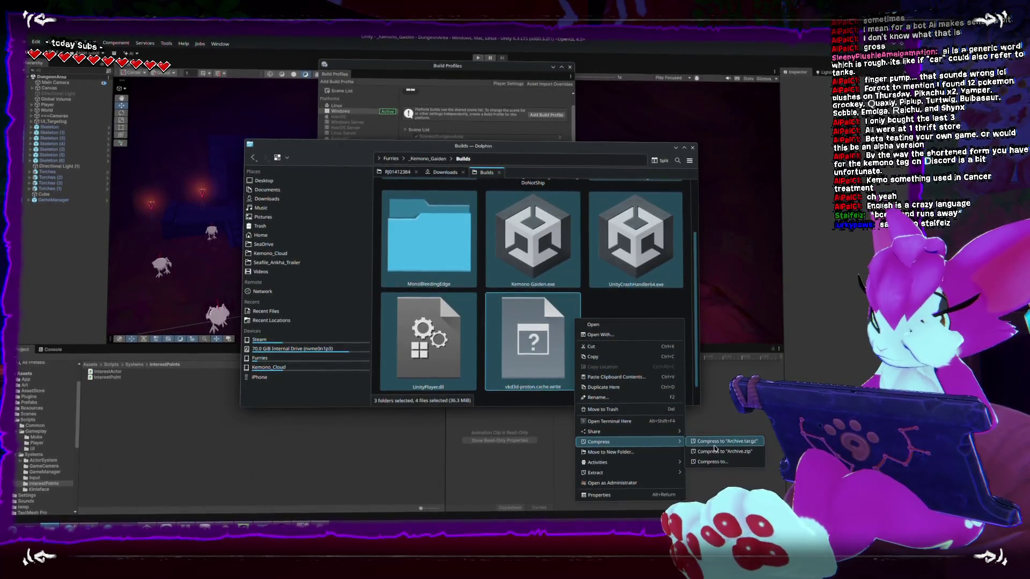
pyautogui.click(727, 455)
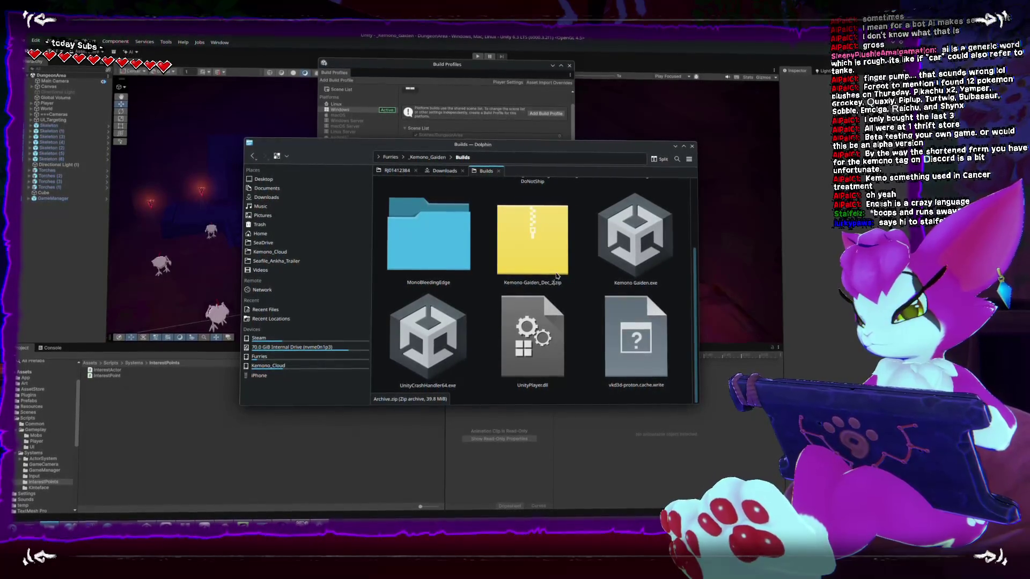
pyautogui.write('025')
pyautogui.press('Return')
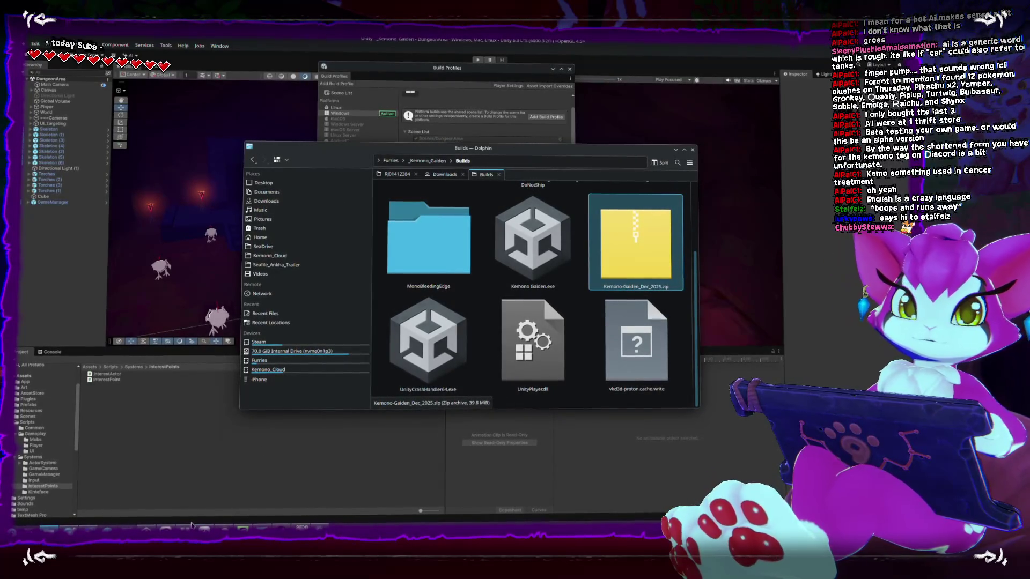
pyautogui.hotkey('alt', 'Tab')
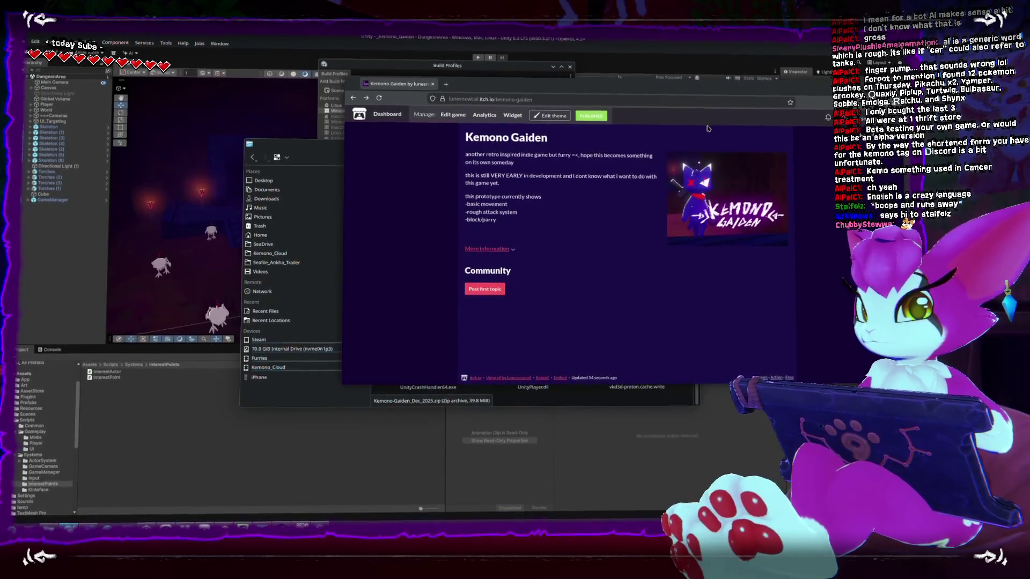
# Upload Kemono-Gaiden_Dec_2025.zip from the _Kemono_Gaiden Builds folder to the project's edit form
pyautogui.click(453, 118)
pyautogui.scroll(-2, 546, 225)
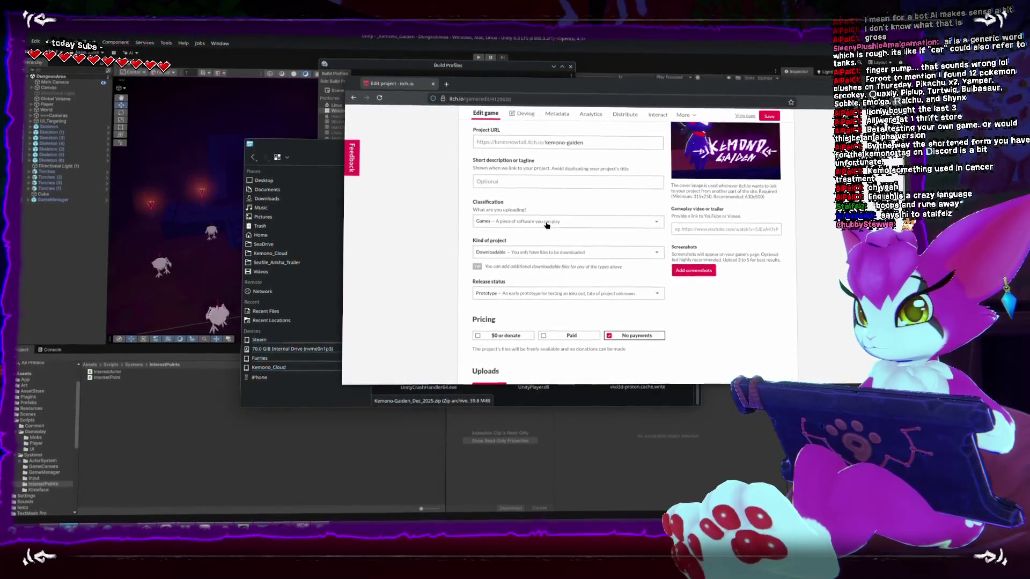
pyautogui.scroll(-3, 546, 226)
pyautogui.scroll(-1, 547, 226)
pyautogui.click(483, 252)
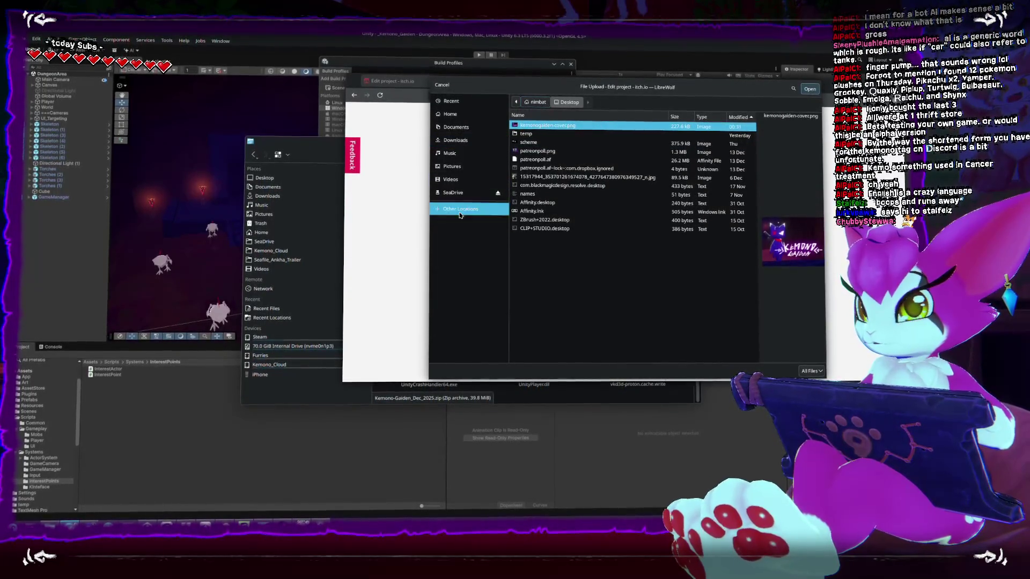
pyautogui.click(459, 210)
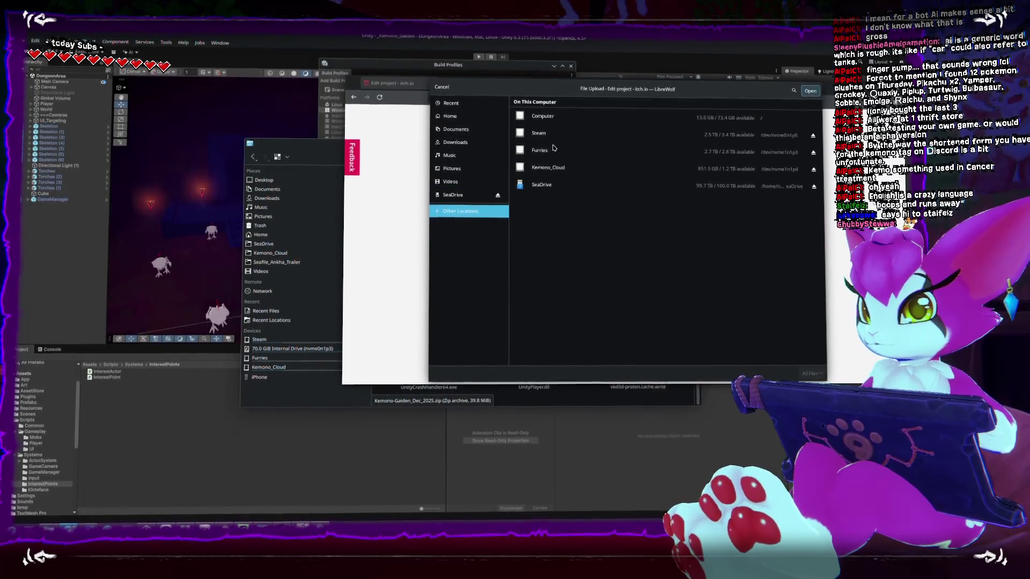
pyautogui.doubleClick(554, 147)
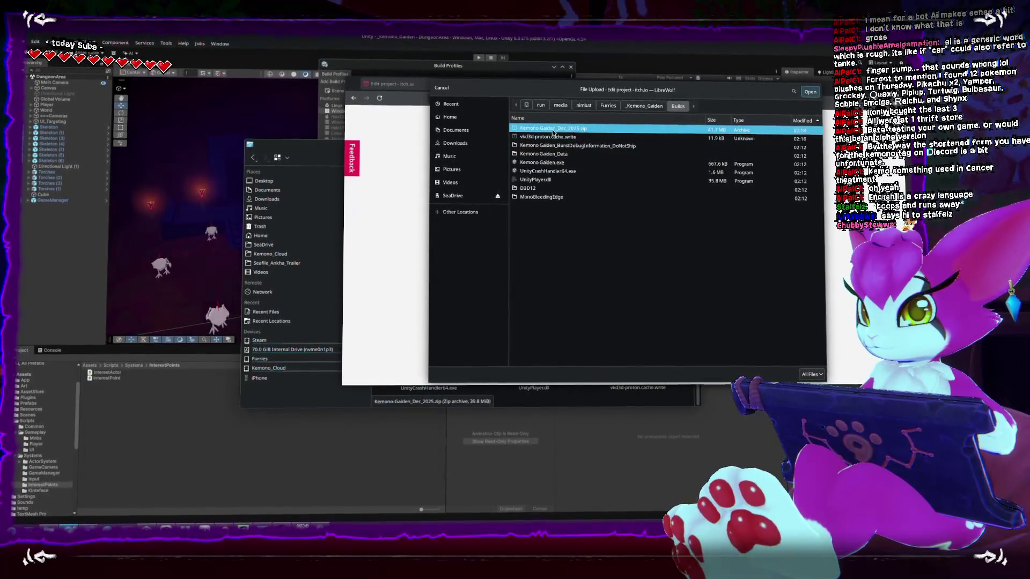
pyautogui.doubleClick(554, 131)
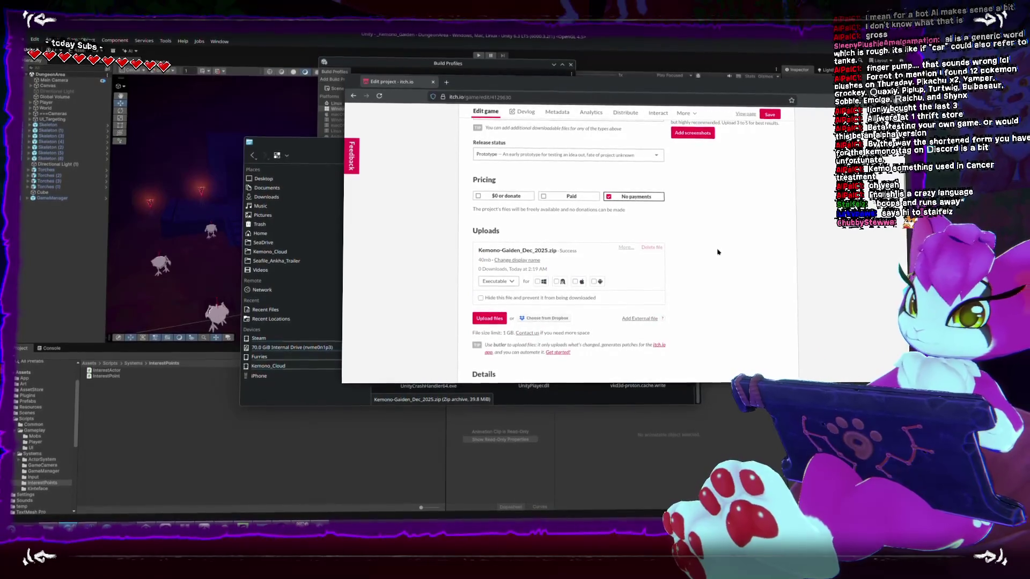
# Tick the Windows platform for the uploaded Kemono-Gaiden_Dec_2025.zip executable
pyautogui.click(543, 282)
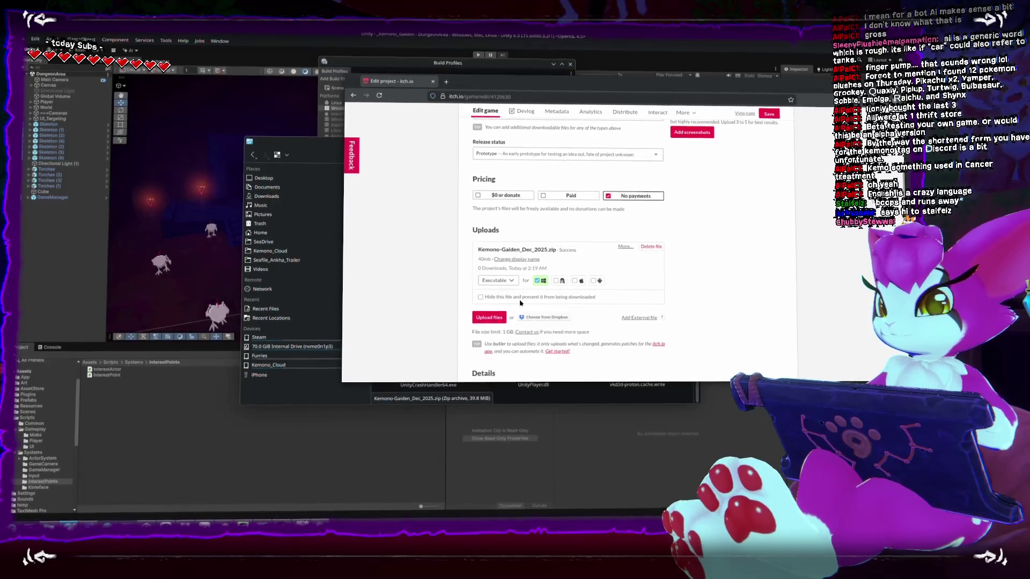
pyautogui.scroll(-5, 518, 301)
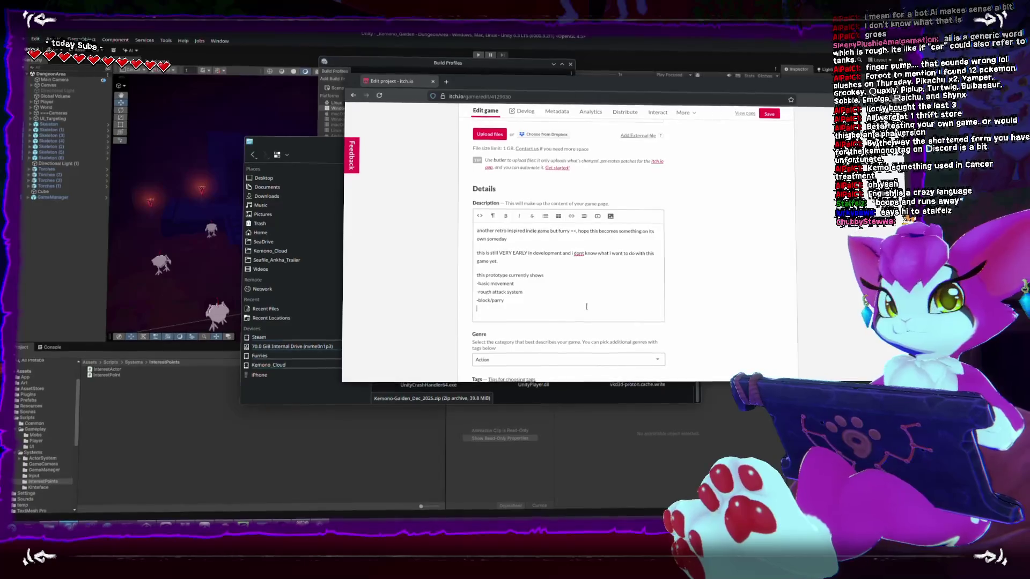
pyautogui.scroll(3, 563, 305)
pyautogui.scroll(-4, 700, 210)
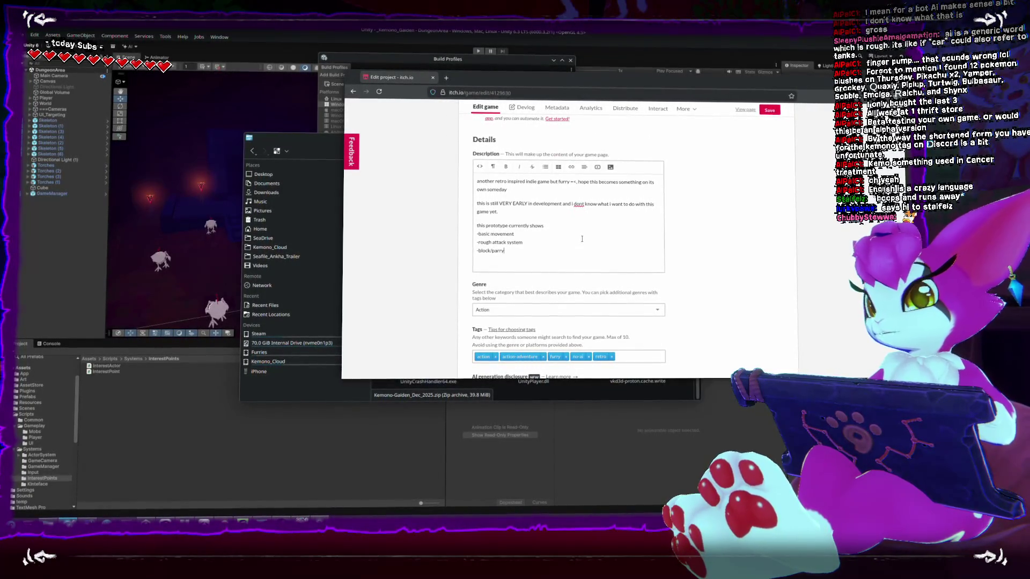
# Add a bold Controller heading listing WASD move, attack, RMB block, jump, target lock and target switching
pyautogui.press('Return')
pyautogui.press('Return')
pyautogui.write('Contro')
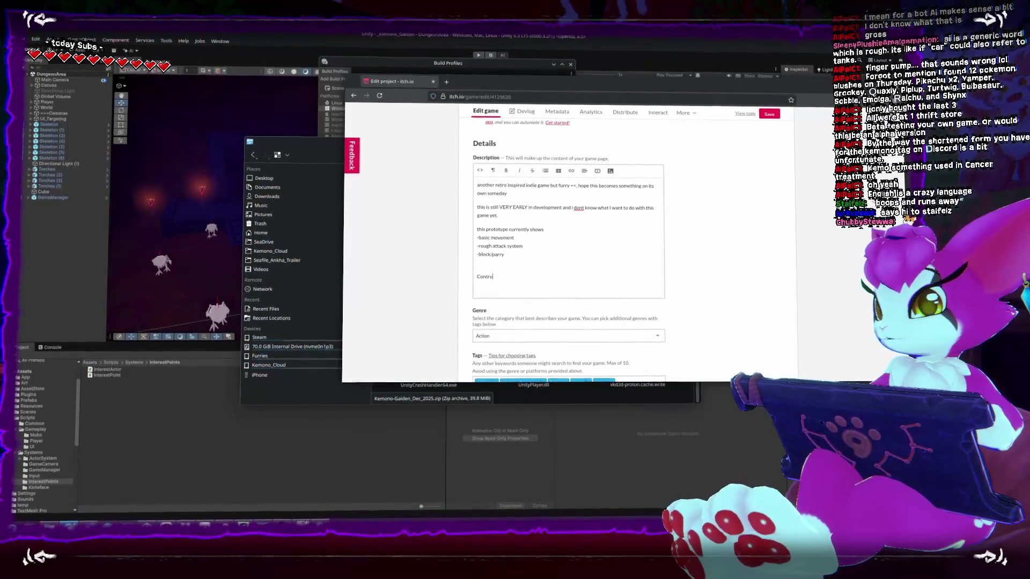
pyautogui.click(567, 276)
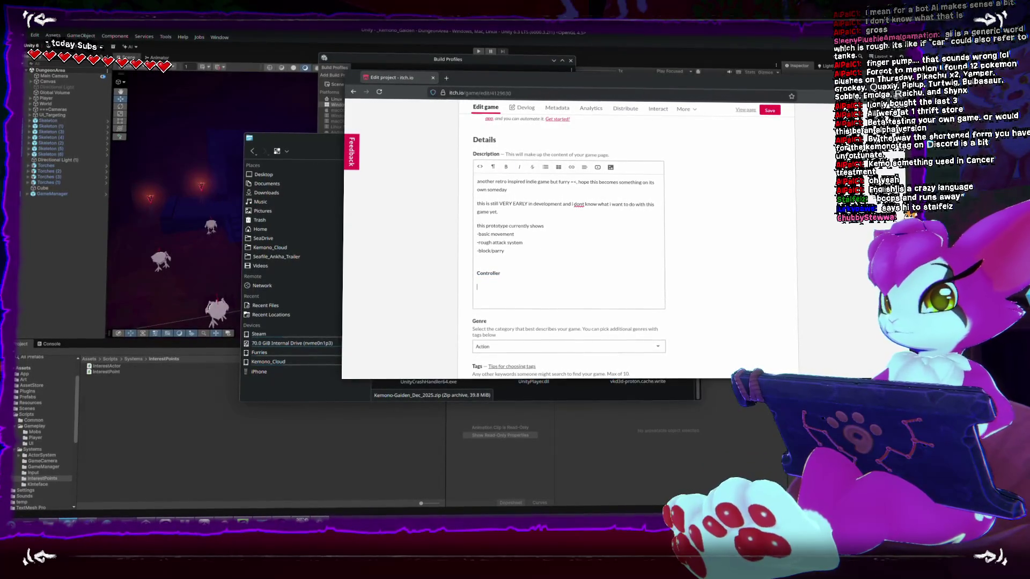
pyautogui.press('Return')
pyautogui.write('WA')
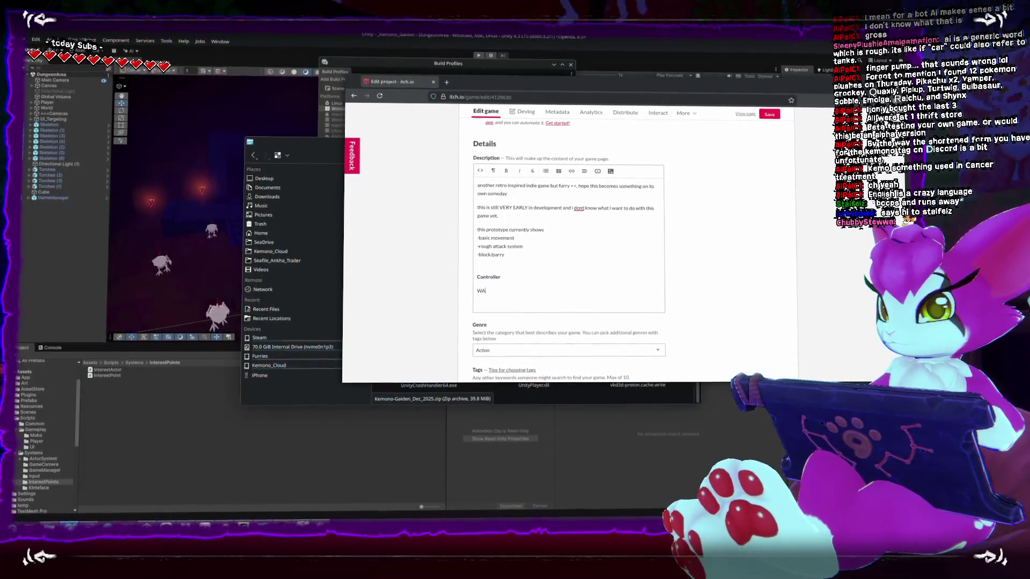
pyautogui.write('SD - Move')
pyautogui.press('Return')
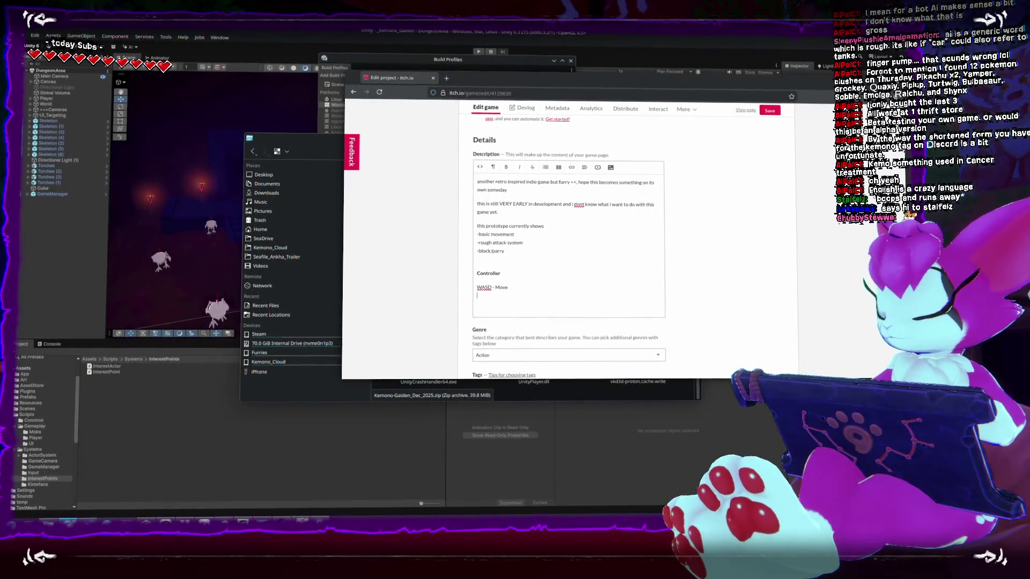
pyautogui.write('right ')
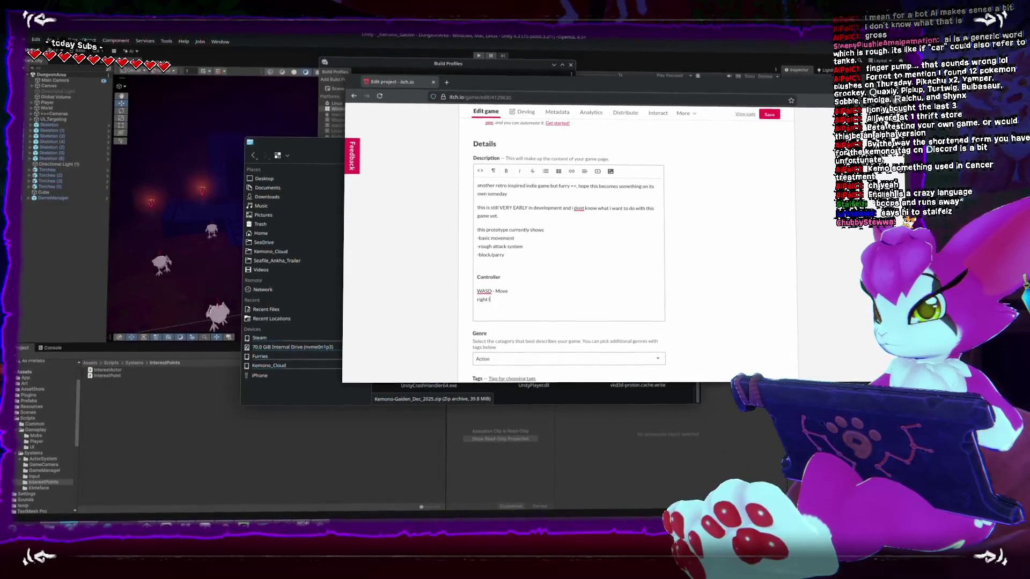
pyautogui.write('MB - attack')
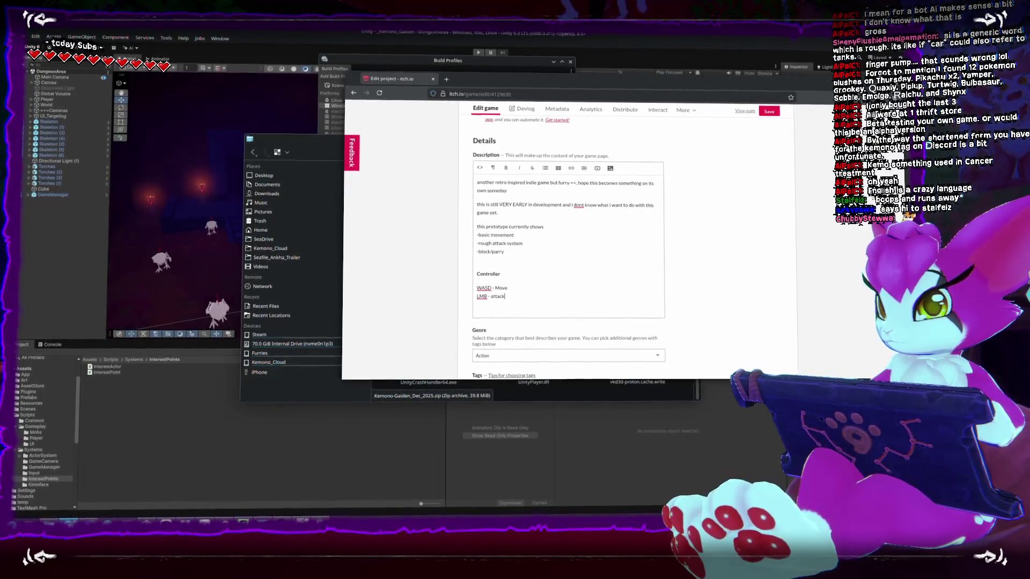
pyautogui.press('Return')
pyautogui.write('RMB - bl')
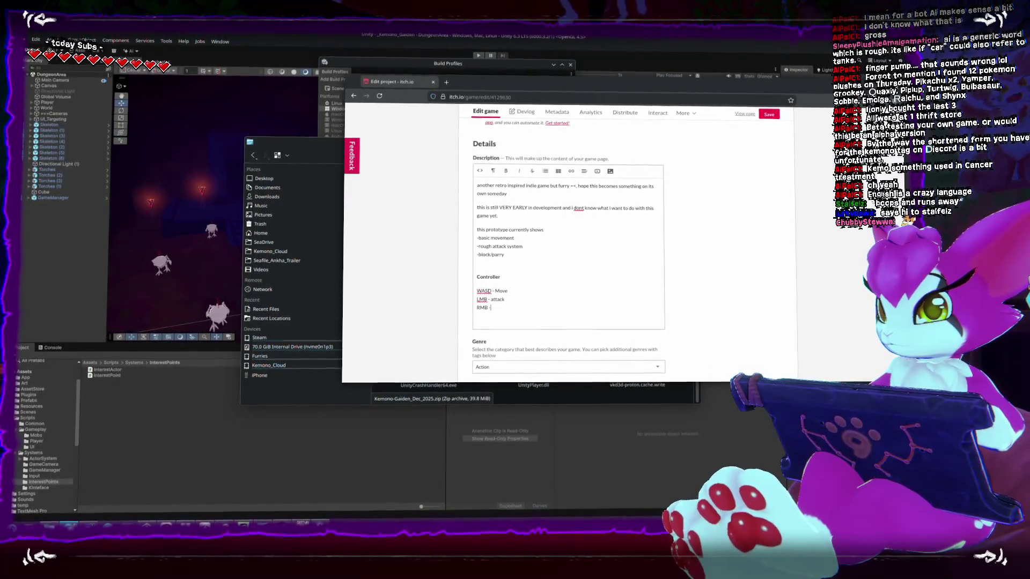
pyautogui.write('ock')
pyautogui.press('Return')
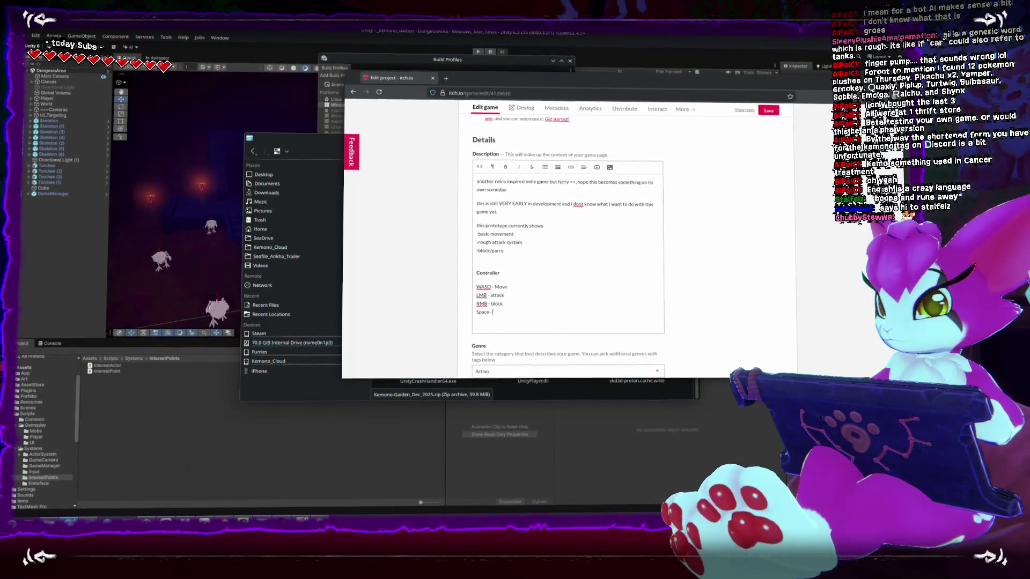
pyautogui.write('Jump')
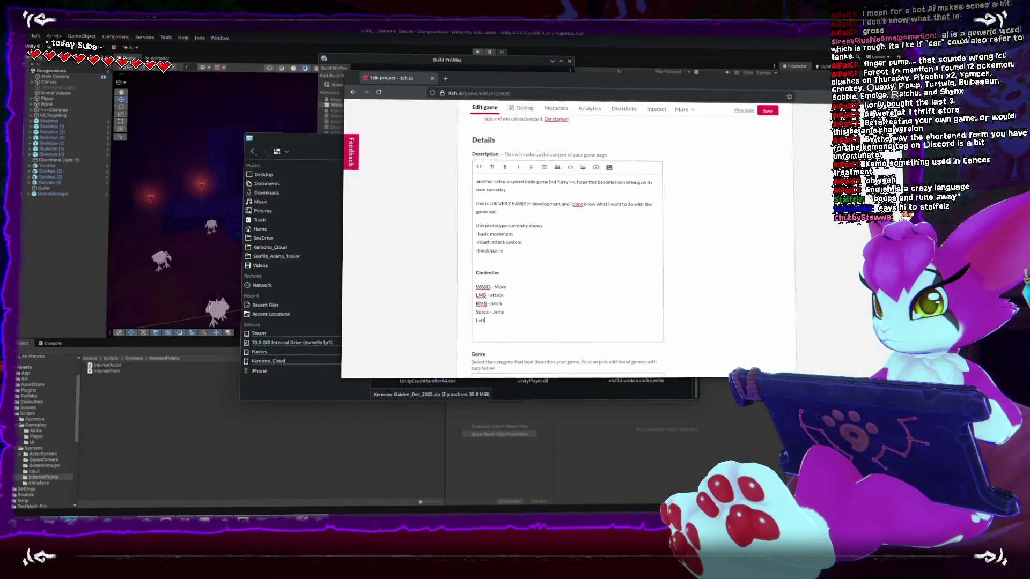
pyautogui.write('Targe')
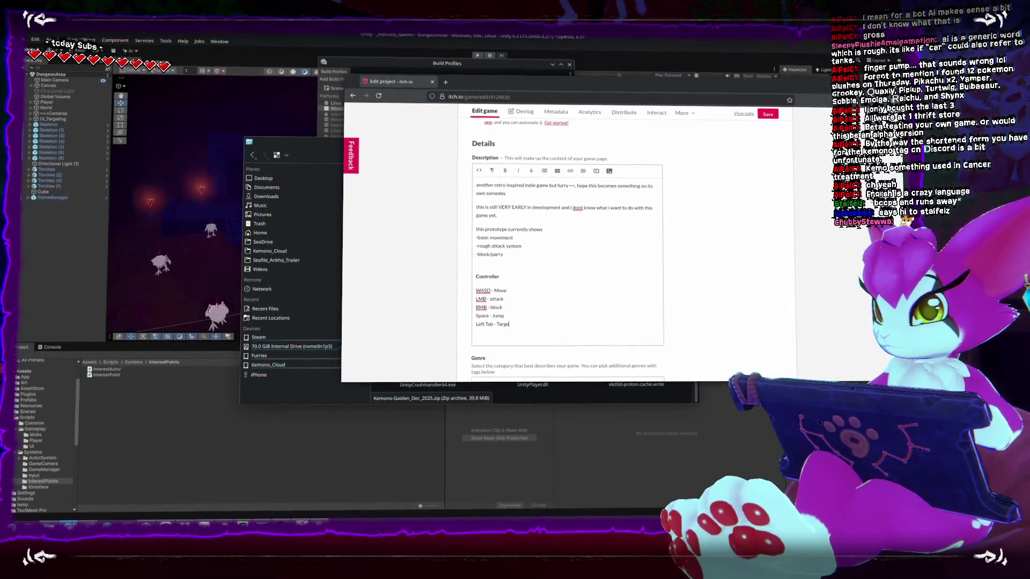
pyautogui.write('t Lock (hold')
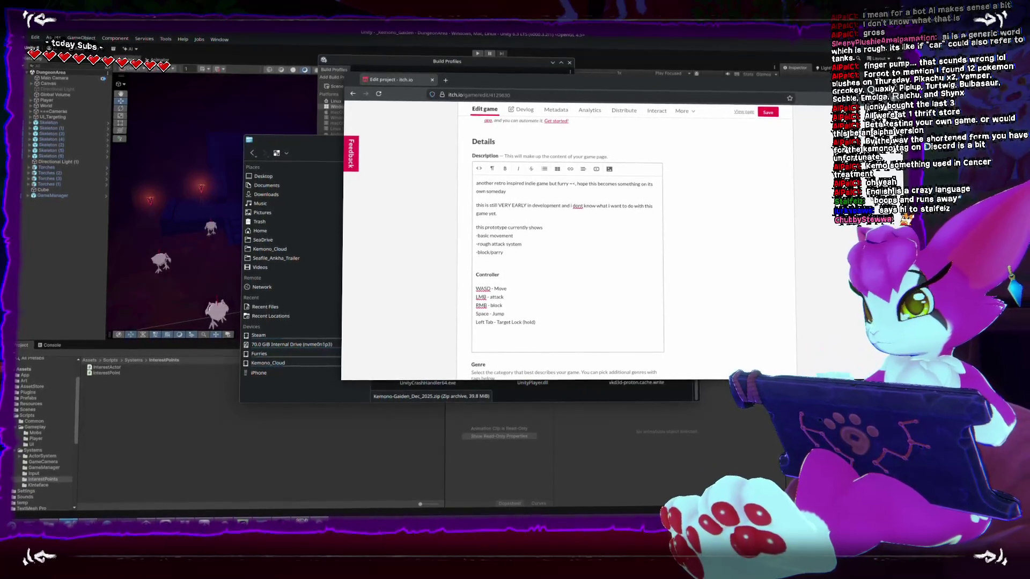
pyautogui.press('Return')
pyautogui.write('Q,E')
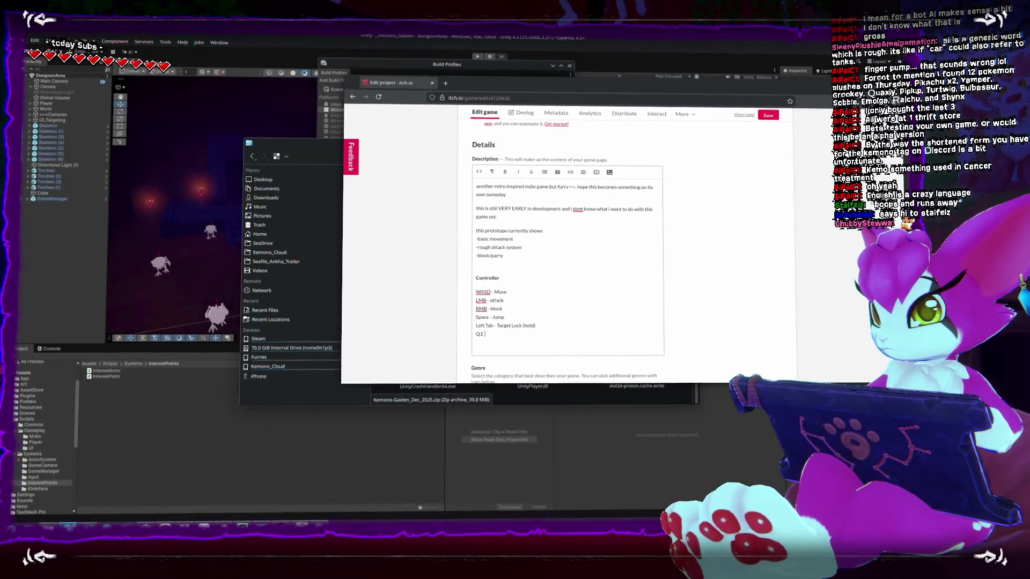
pyautogui.write(' - Switch Target (left')
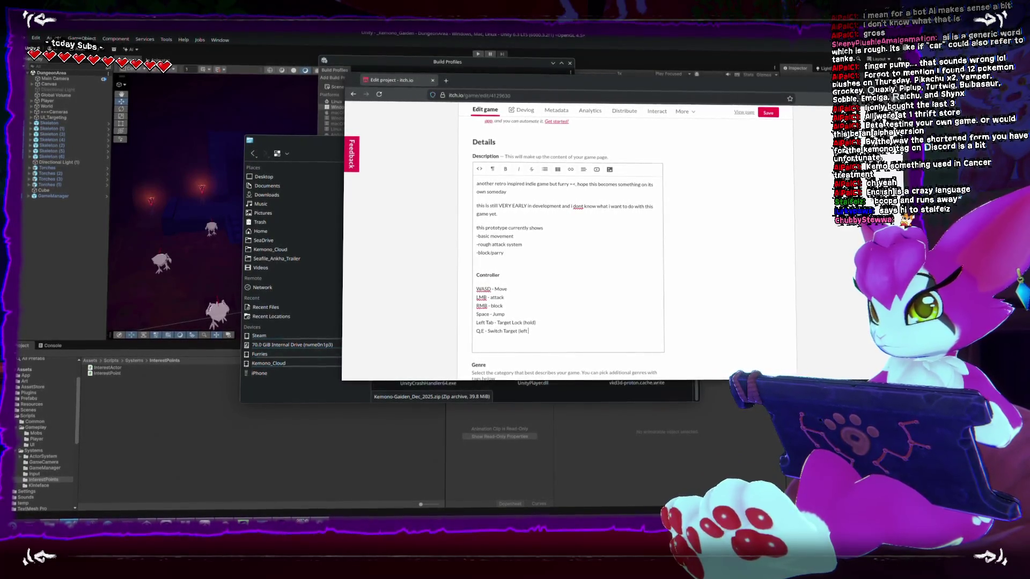
pyautogui.write(' / right)')
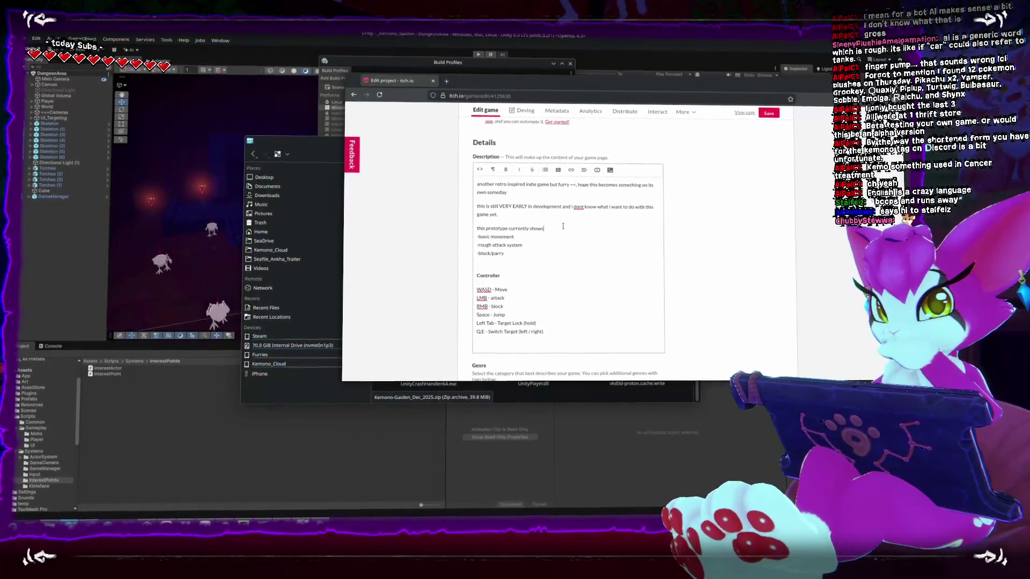
pyautogui.click(477, 192)
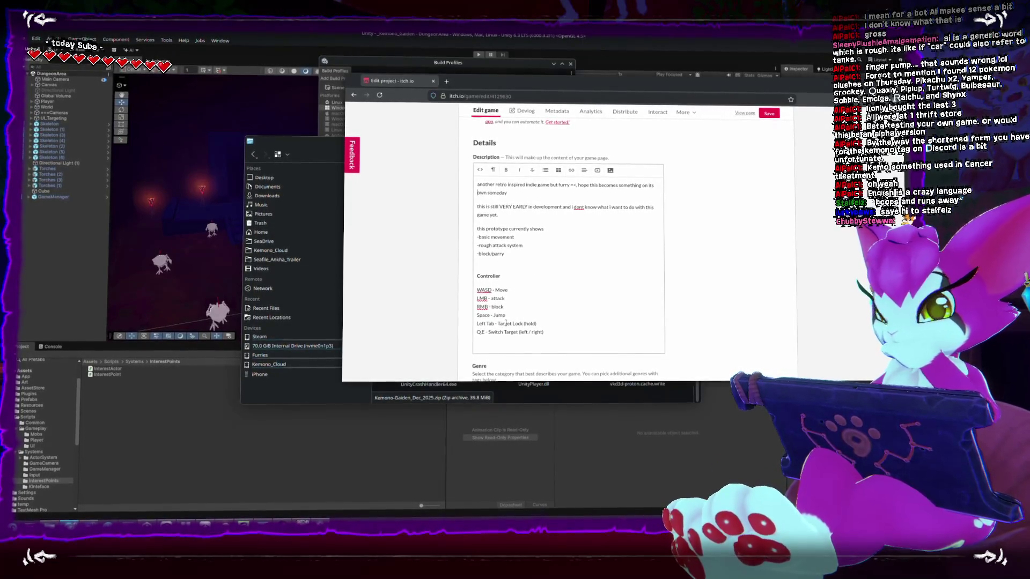
pyautogui.scroll(2, 609, 217)
pyautogui.scroll(-5, 611, 217)
pyautogui.scroll(2, 610, 218)
pyautogui.scroll(-3, 610, 217)
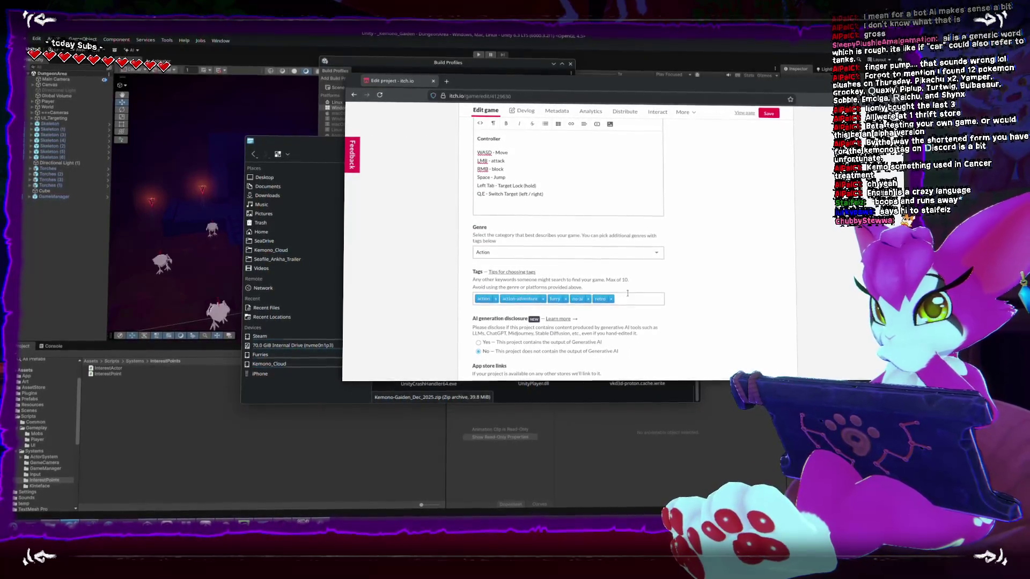
pyautogui.scroll(4, 630, 299)
pyautogui.scroll(-4, 593, 273)
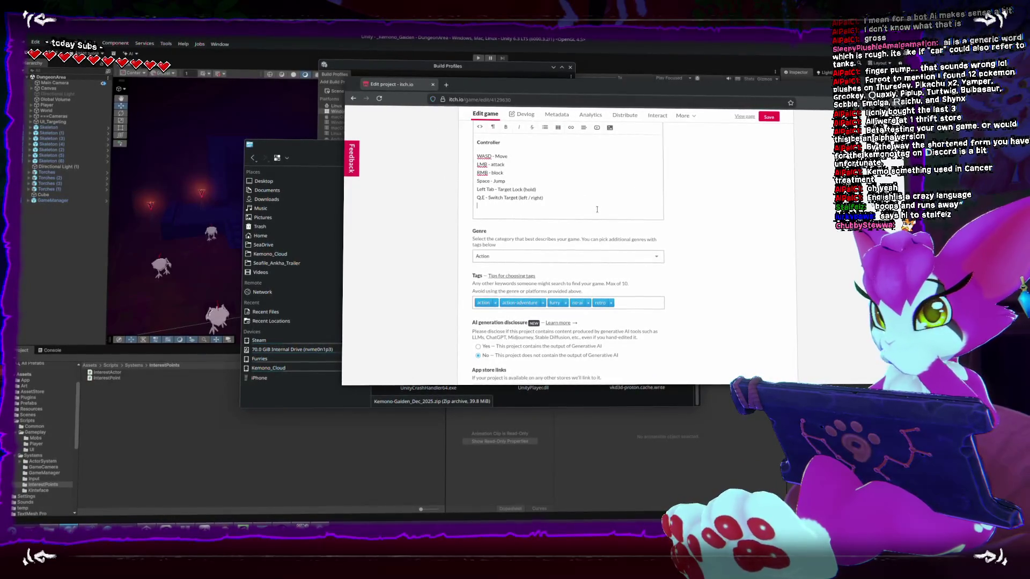
# Save the project changes after the new controls section
pyautogui.press('Return')
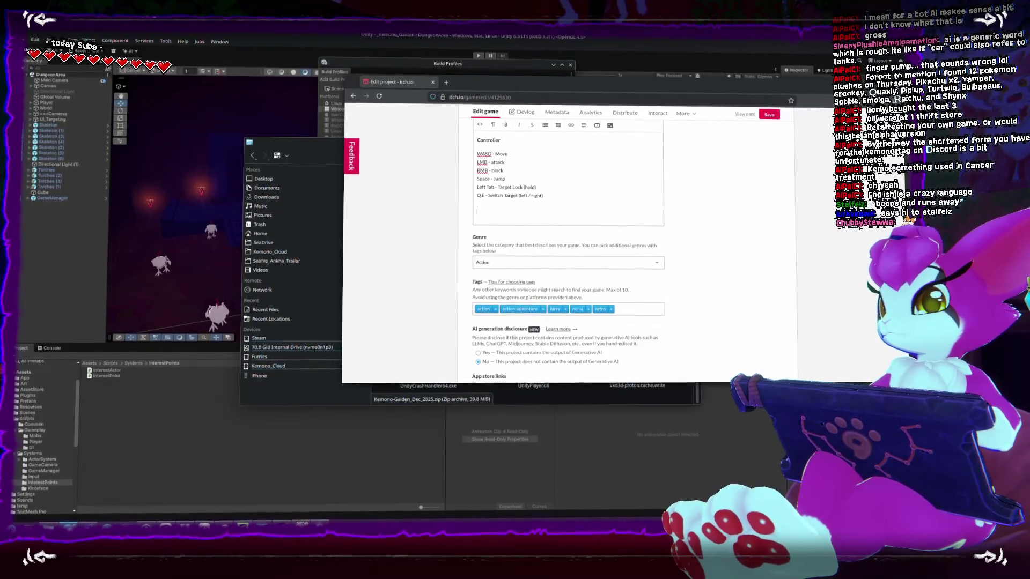
pyautogui.write('This game is')
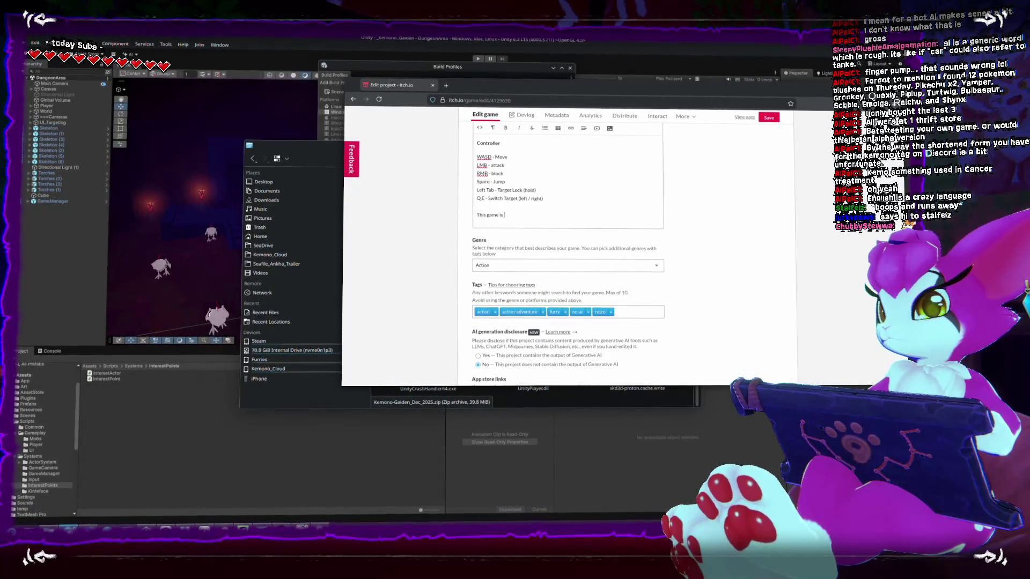
pyautogui.write(' being develo')
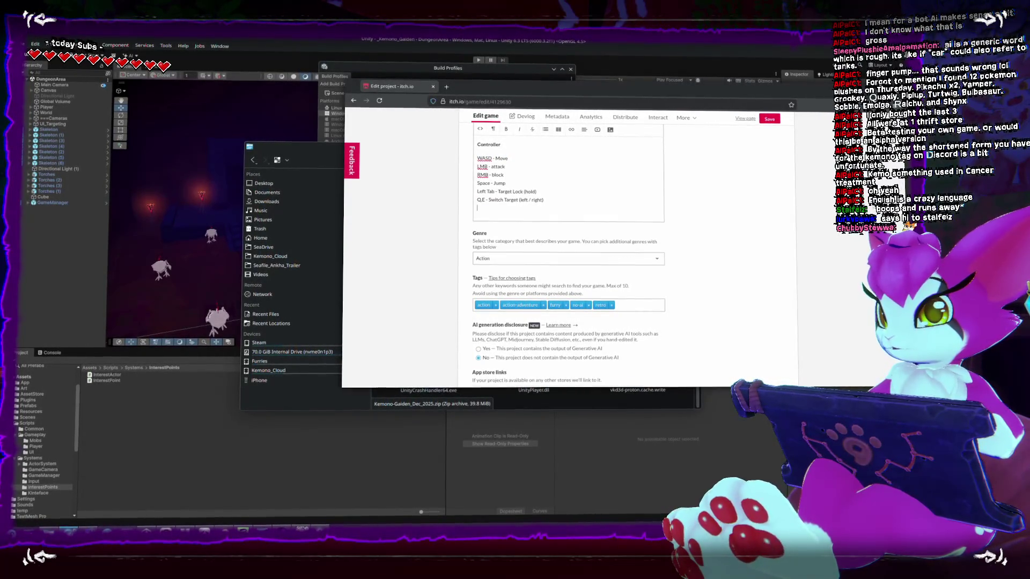
pyautogui.scroll(3, 563, 242)
pyautogui.scroll(3, 593, 197)
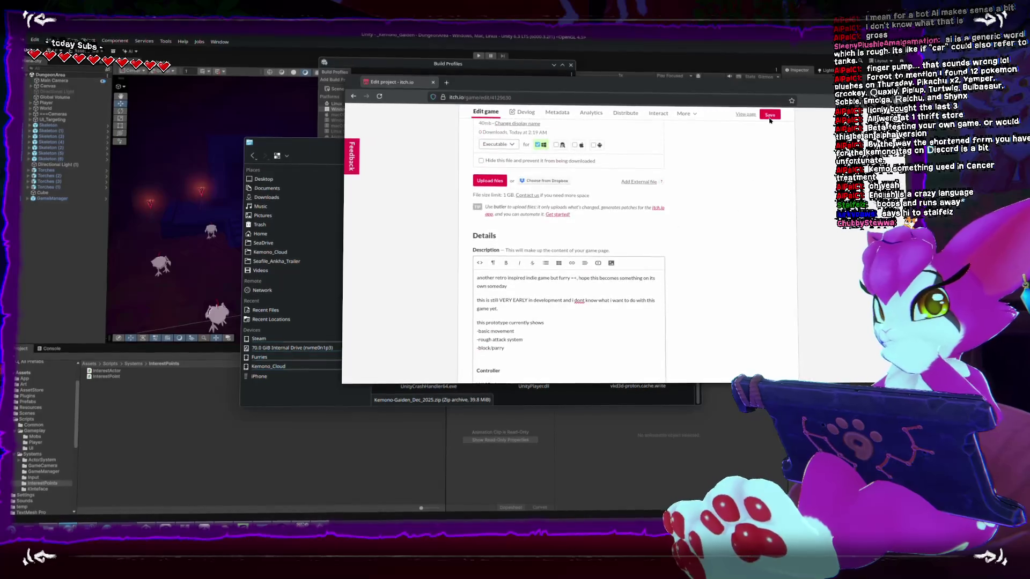
pyautogui.click(772, 114)
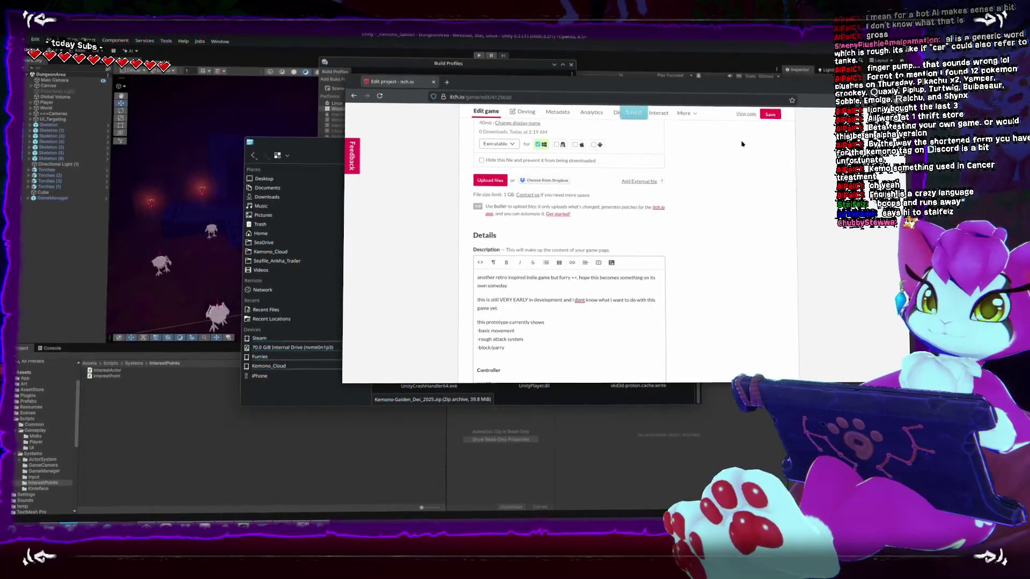
pyautogui.scroll(3, 701, 232)
pyautogui.scroll(2, 701, 232)
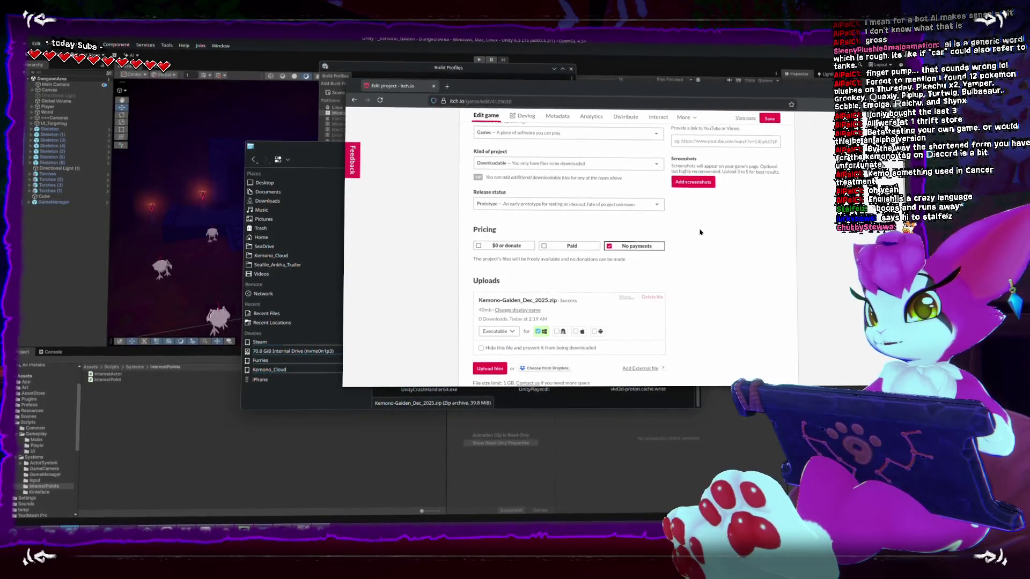
pyautogui.scroll(5, 701, 232)
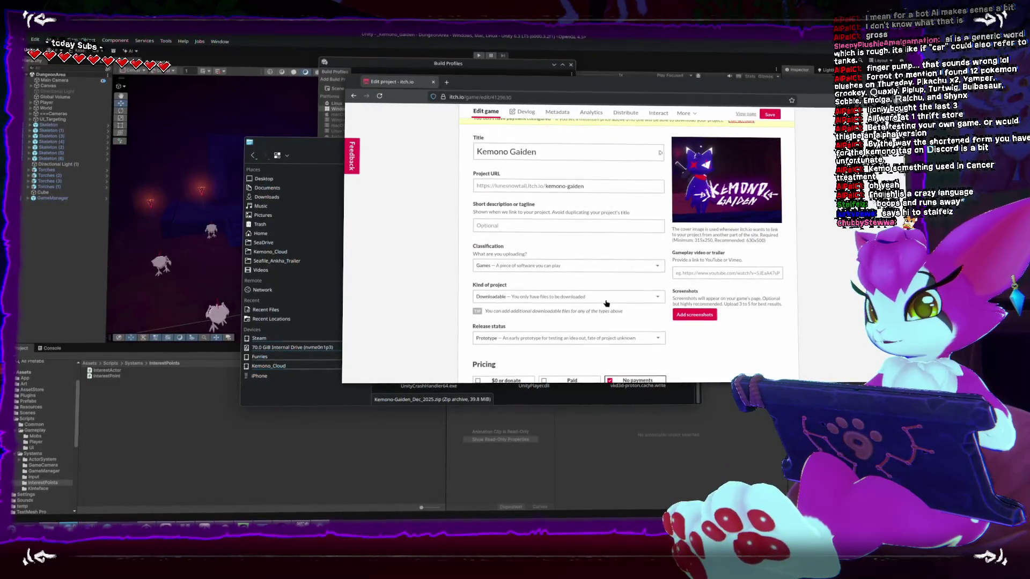
# Confirm kind of project stays Downloadable and classification stays Games, then move to the short description
pyautogui.click(606, 299)
pyautogui.click(604, 311)
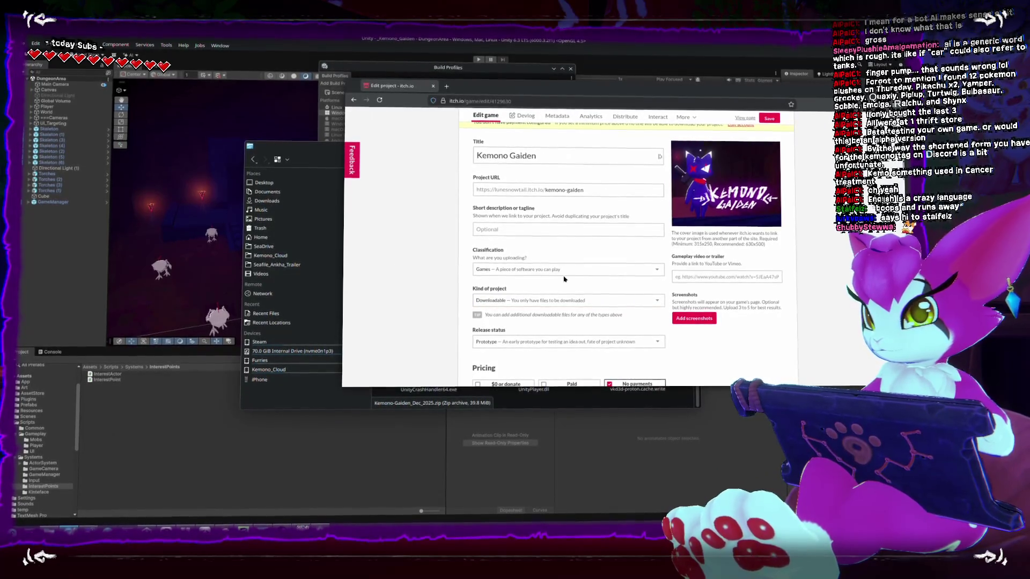
pyautogui.click(564, 270)
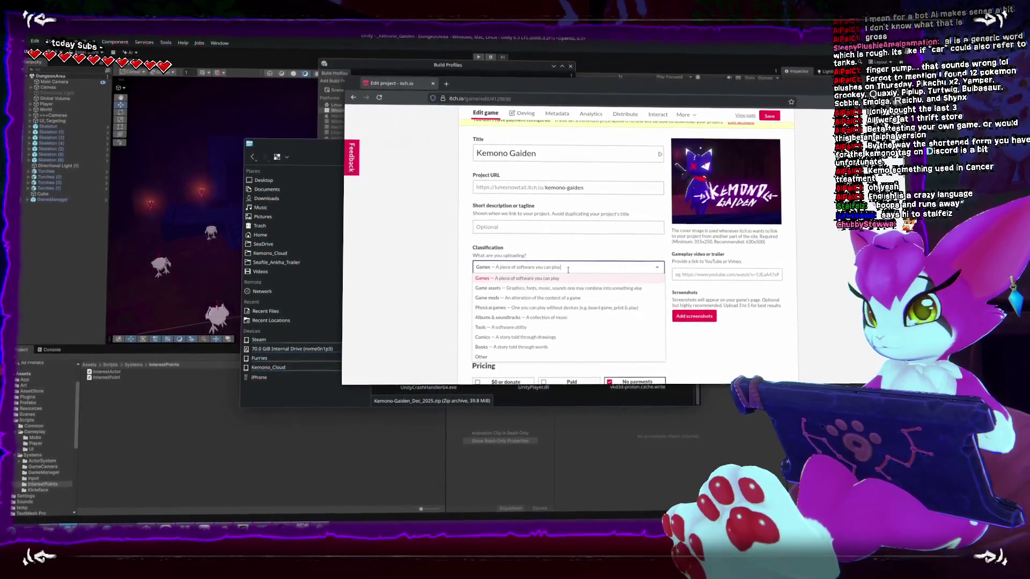
pyautogui.click(562, 248)
pyautogui.click(550, 231)
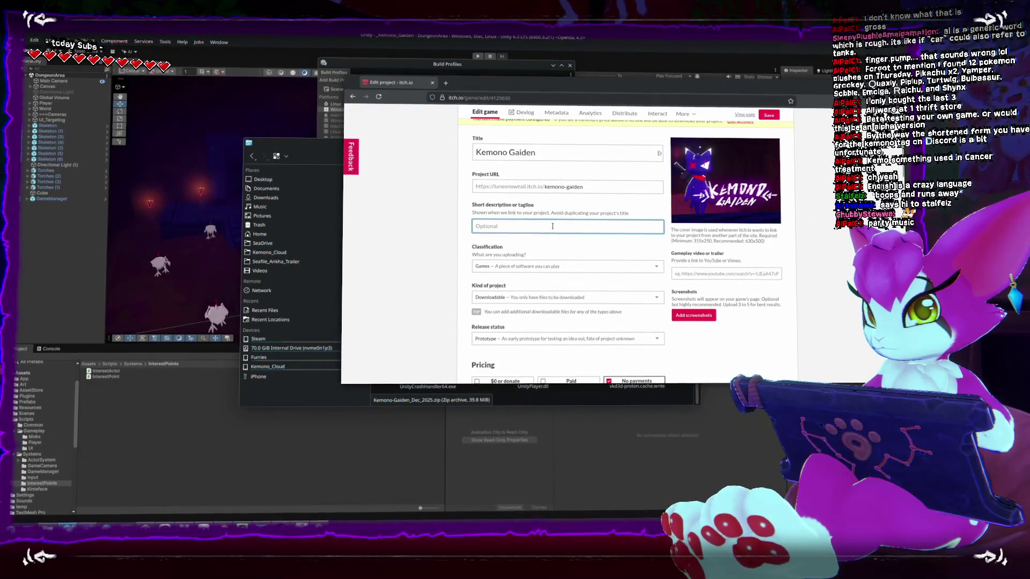
pyautogui.scroll(-4, 454, 236)
pyautogui.scroll(-4, 454, 237)
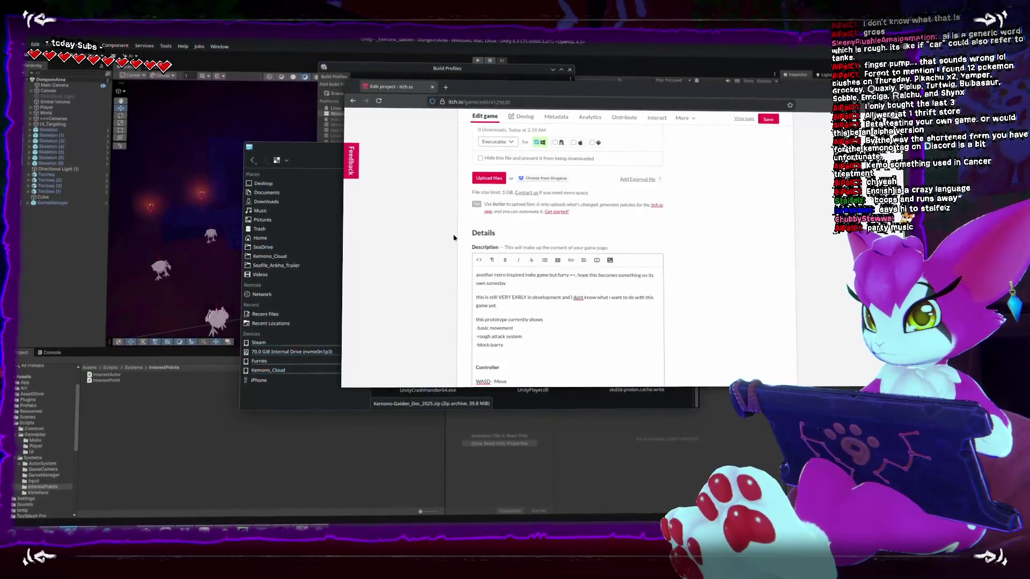
pyautogui.scroll(-1, 454, 236)
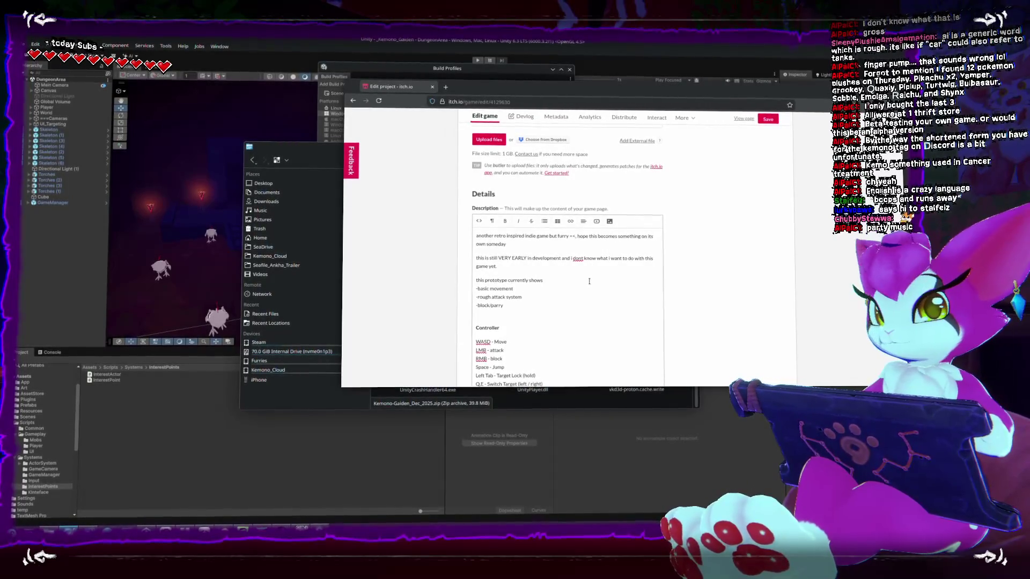
pyautogui.scroll(-2, 690, 278)
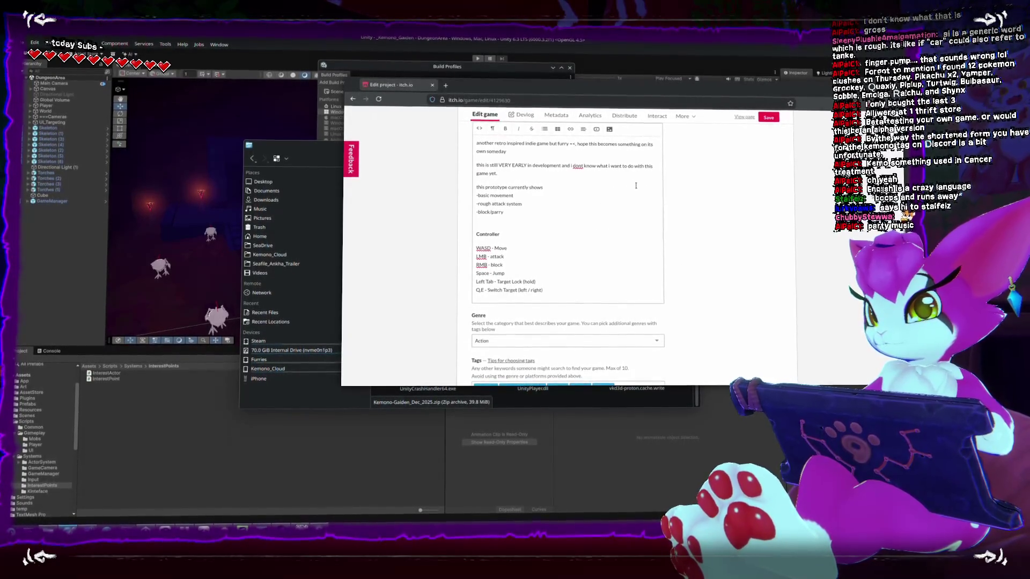
pyautogui.scroll(-3, 689, 248)
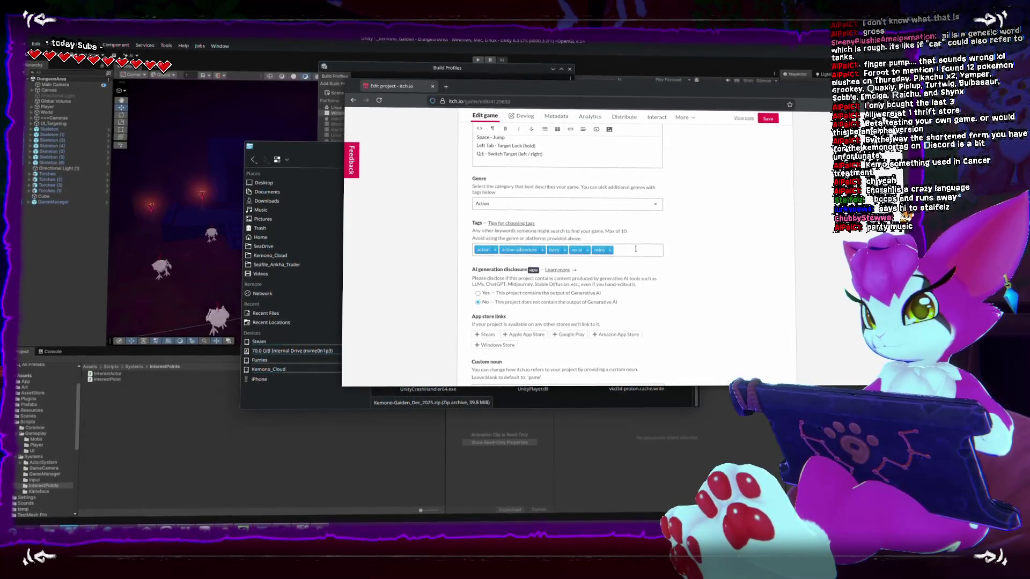
pyautogui.scroll(-5, 636, 249)
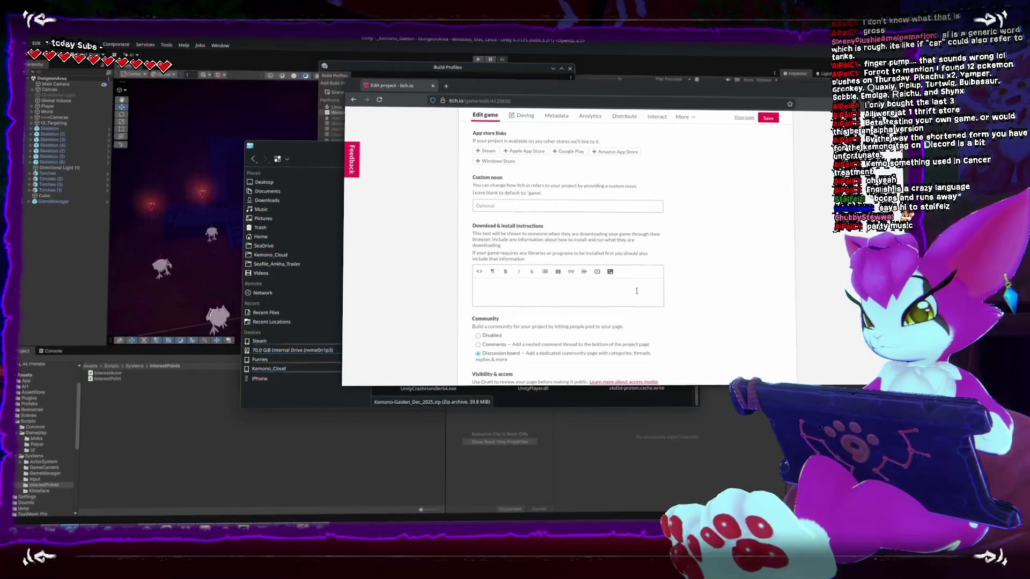
# Write install instructions 'Unzip and Run' with a tested-on-Linux-with-Proton note, save, and view the public page
pyautogui.click(635, 291)
pyautogui.write('Unzip a')
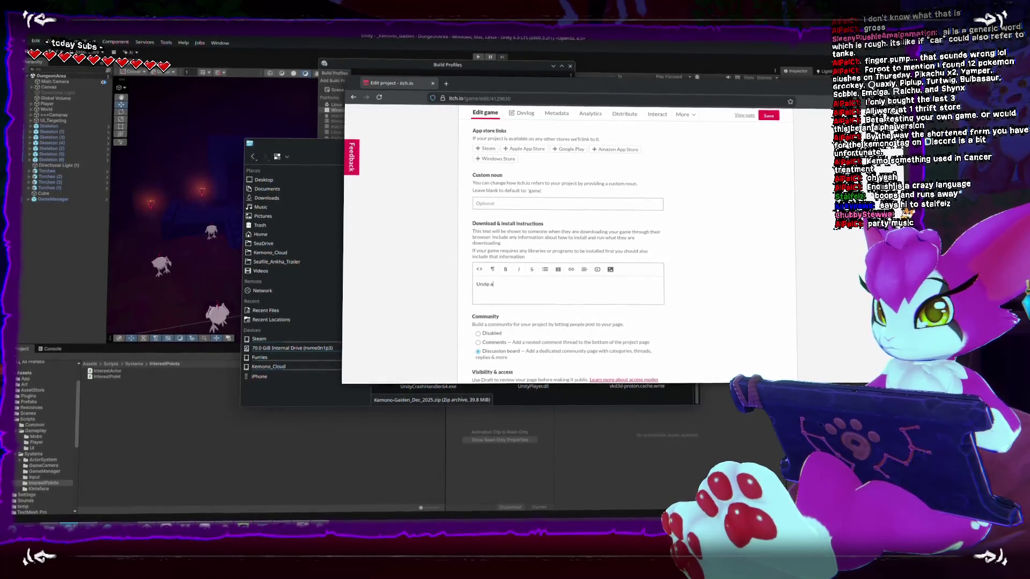
pyautogui.write('nd rnd Run')
pyautogui.press('Return')
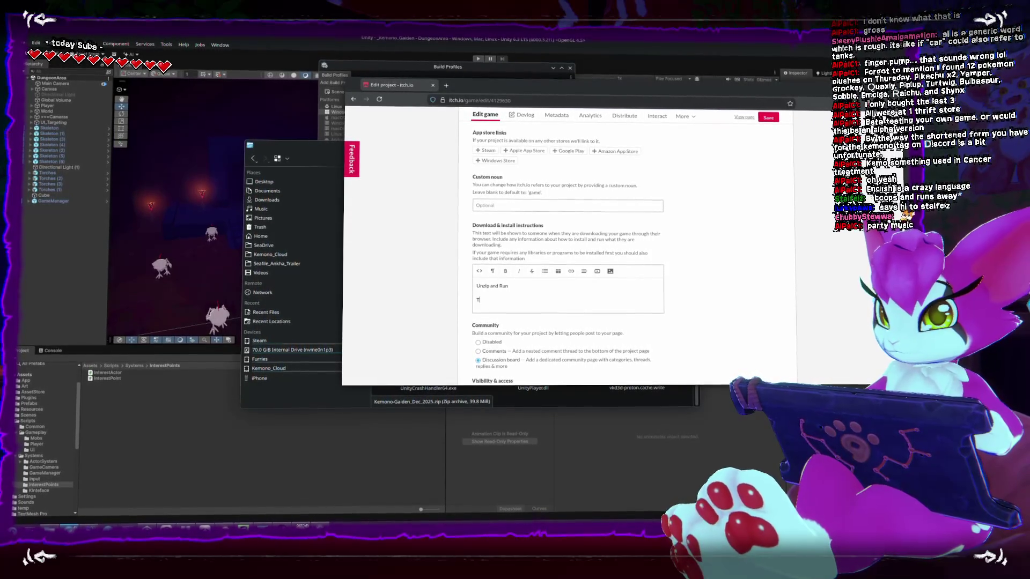
pyautogui.write('Game was tested on linux w')
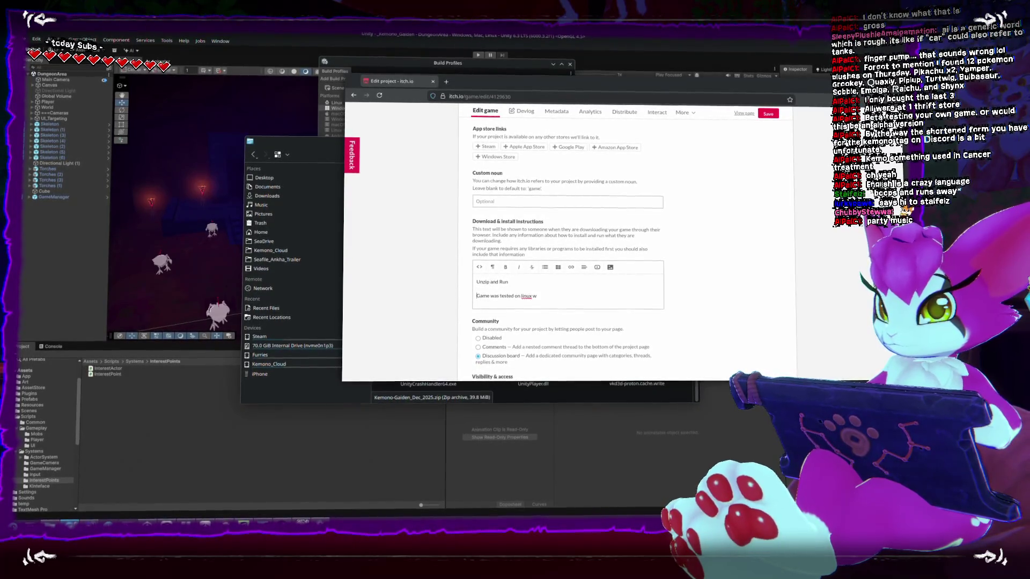
pyautogui.write('ith proton')
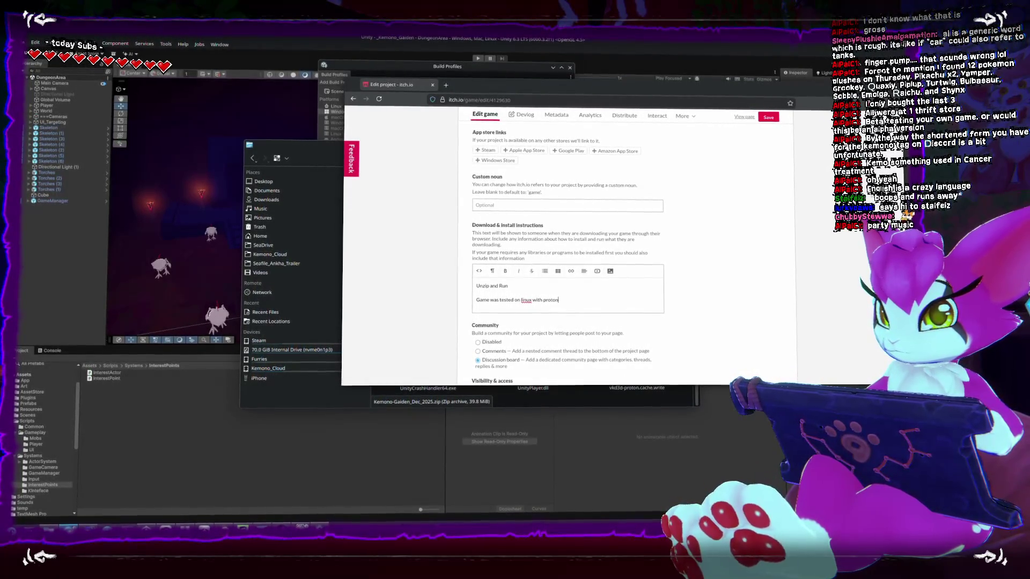
pyautogui.write(' (i don')
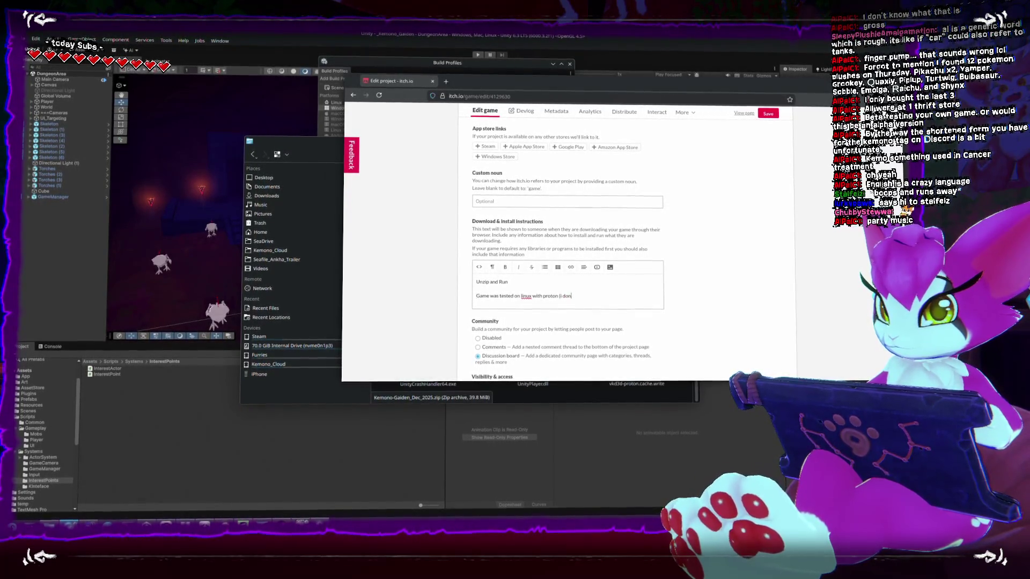
pyautogui.write('t have use windows anymor')
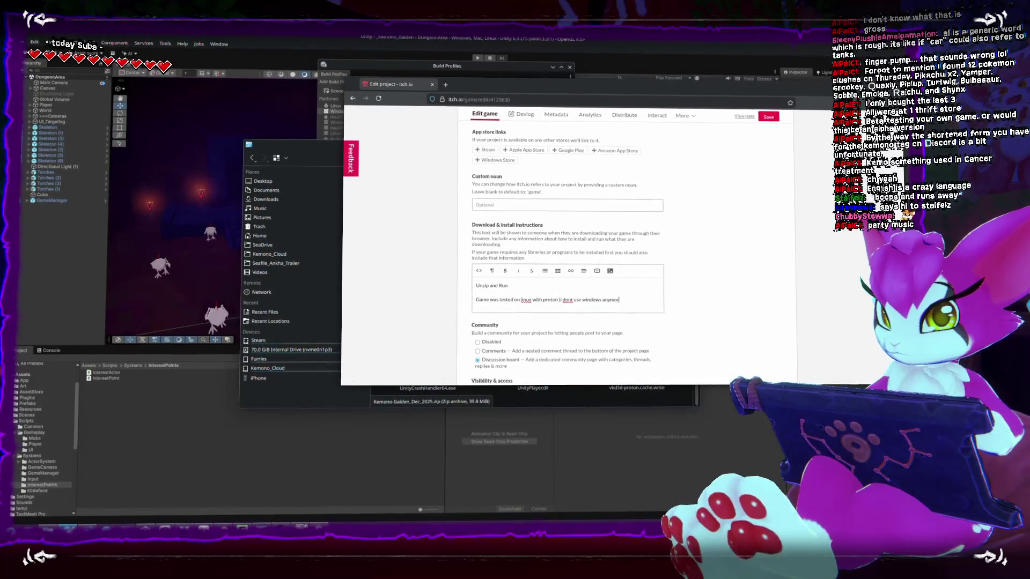
pyautogui.write('lease)')
pyautogui.write(' report issues on windows')
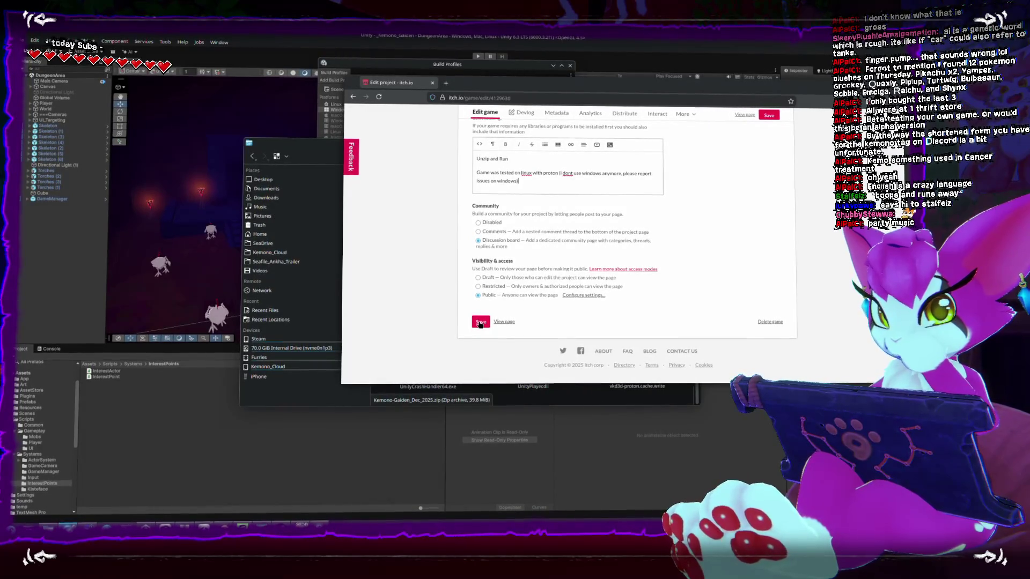
pyautogui.scroll(10, 563, 241)
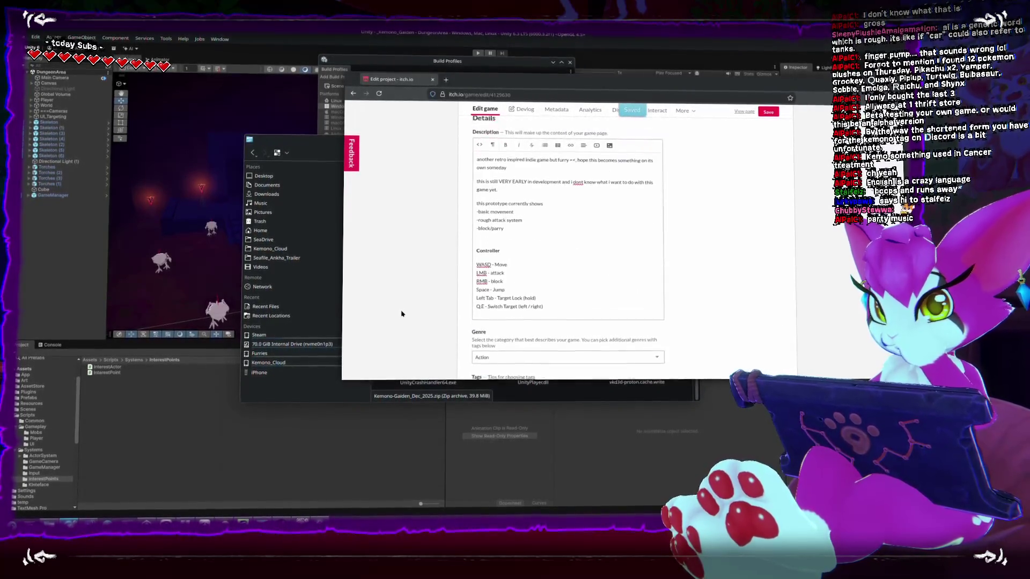
pyautogui.scroll(4, 402, 312)
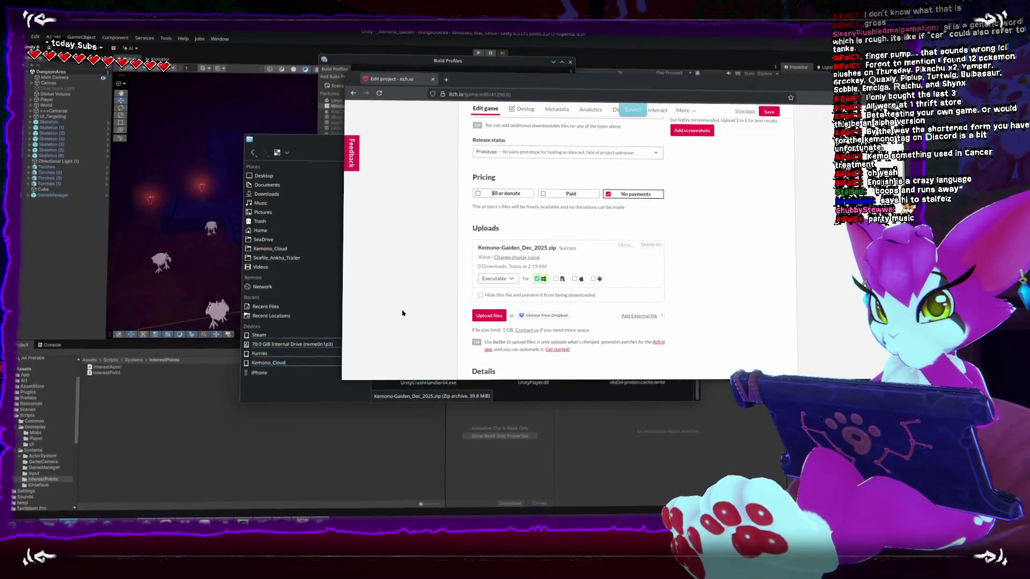
pyautogui.scroll(5, 402, 313)
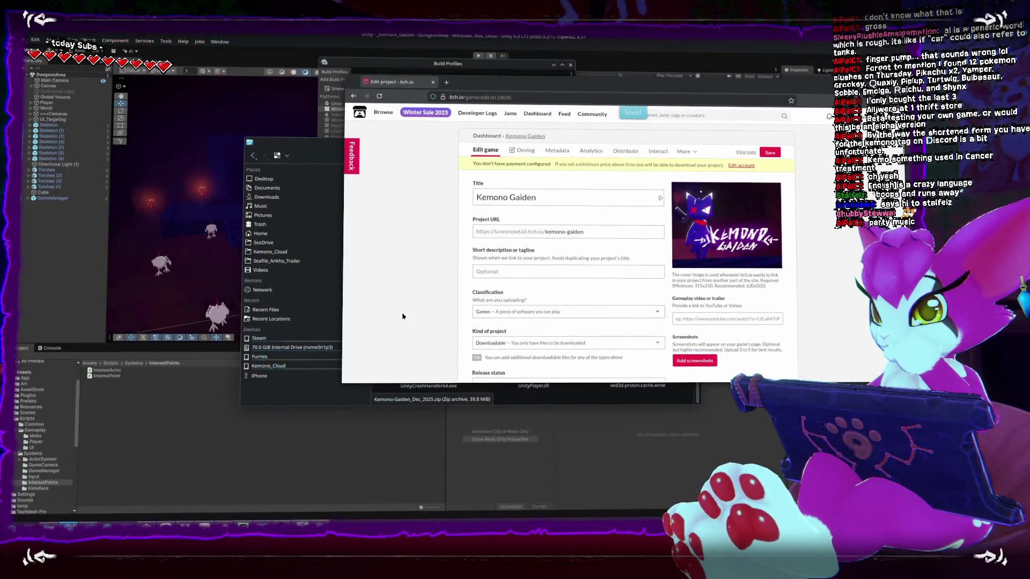
pyautogui.click(746, 149)
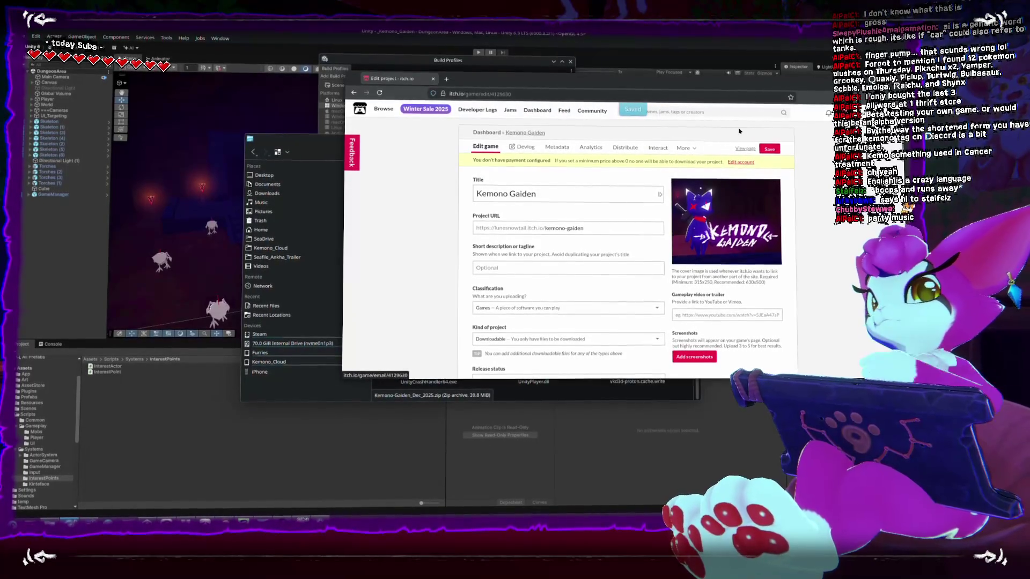
pyautogui.scroll(-5, 394, 302)
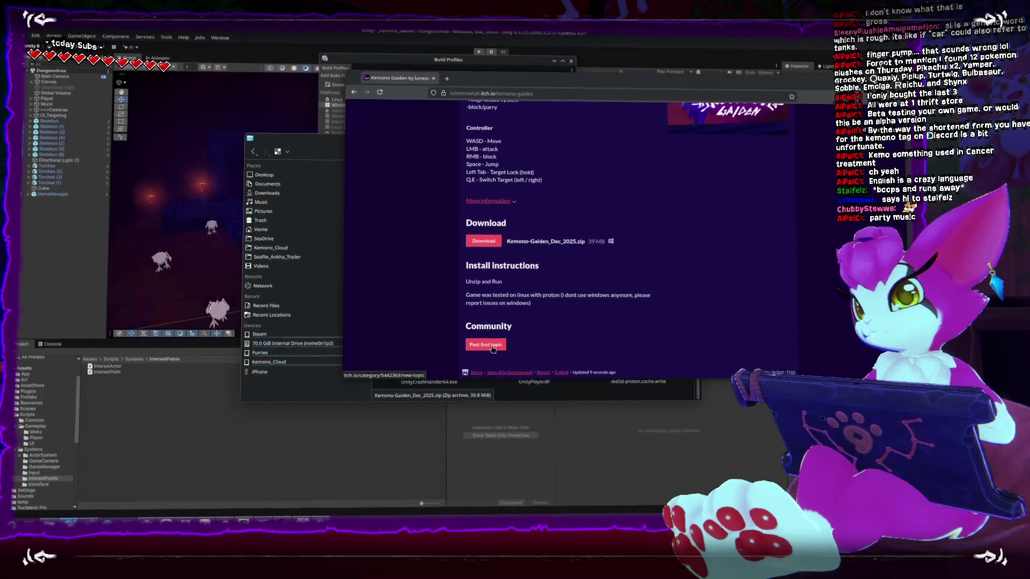
pyautogui.scroll(5, 491, 351)
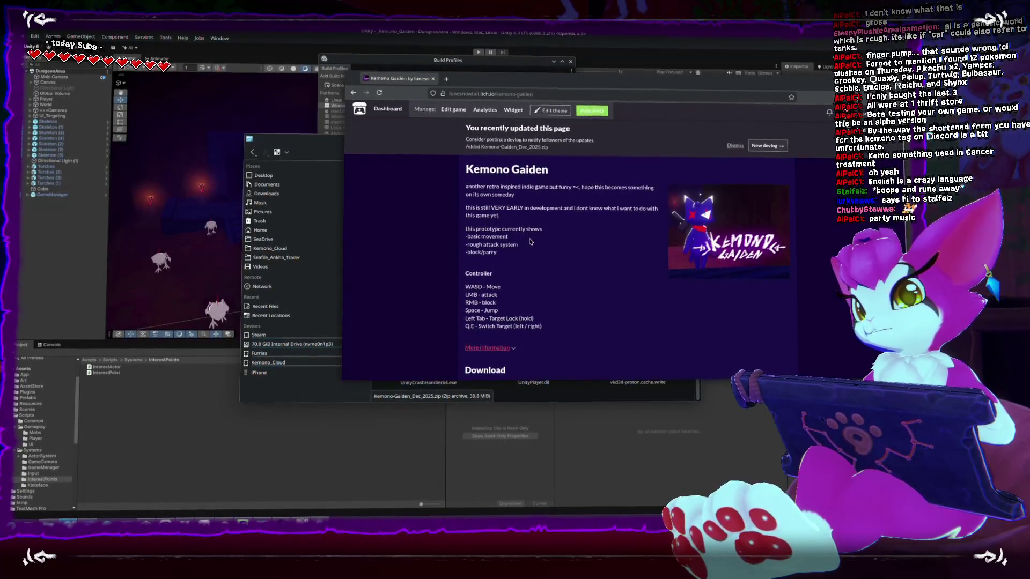
pyautogui.scroll(-2, 530, 242)
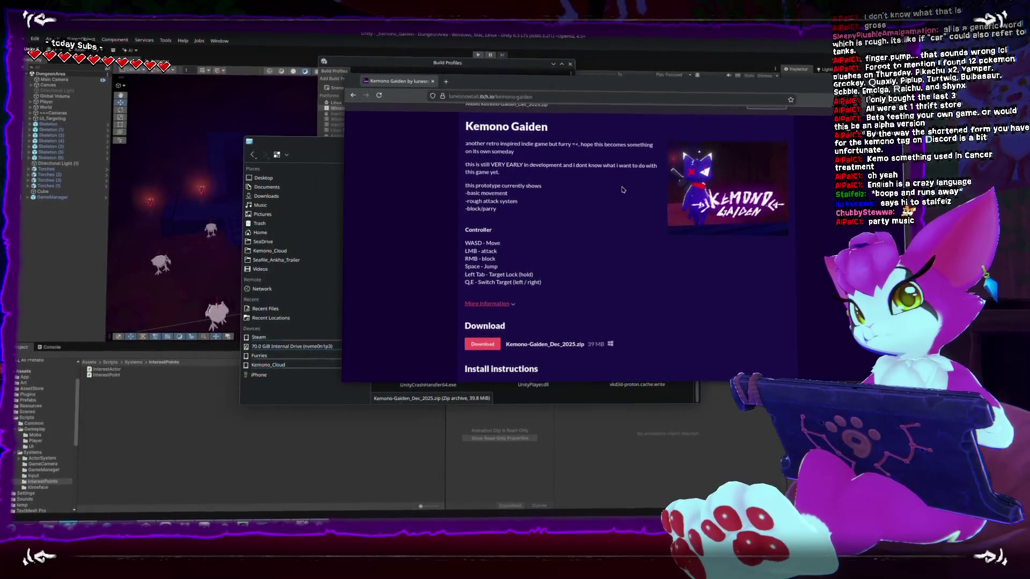
pyautogui.scroll(2, 605, 193)
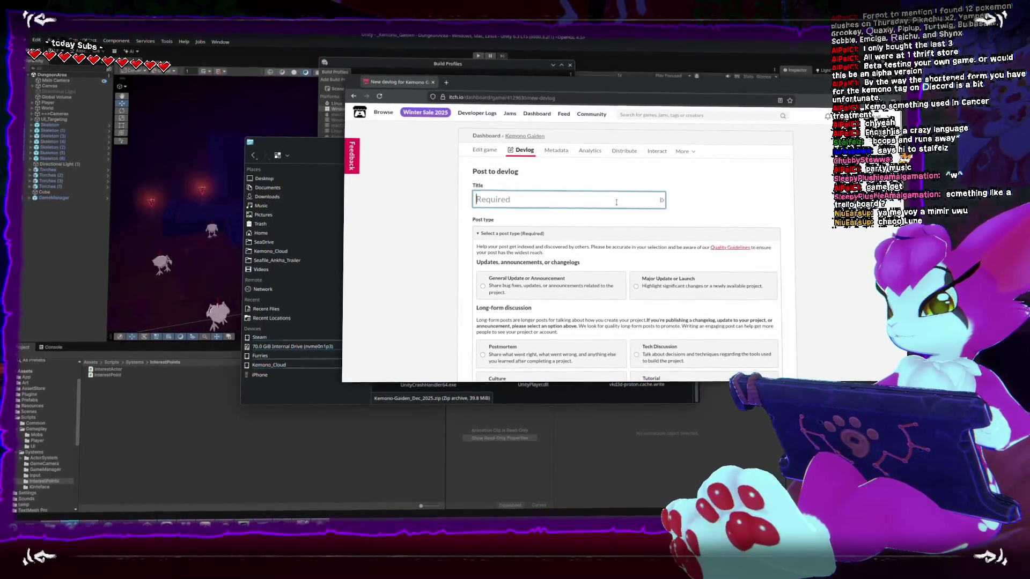
pyautogui.scroll(-4, 568, 195)
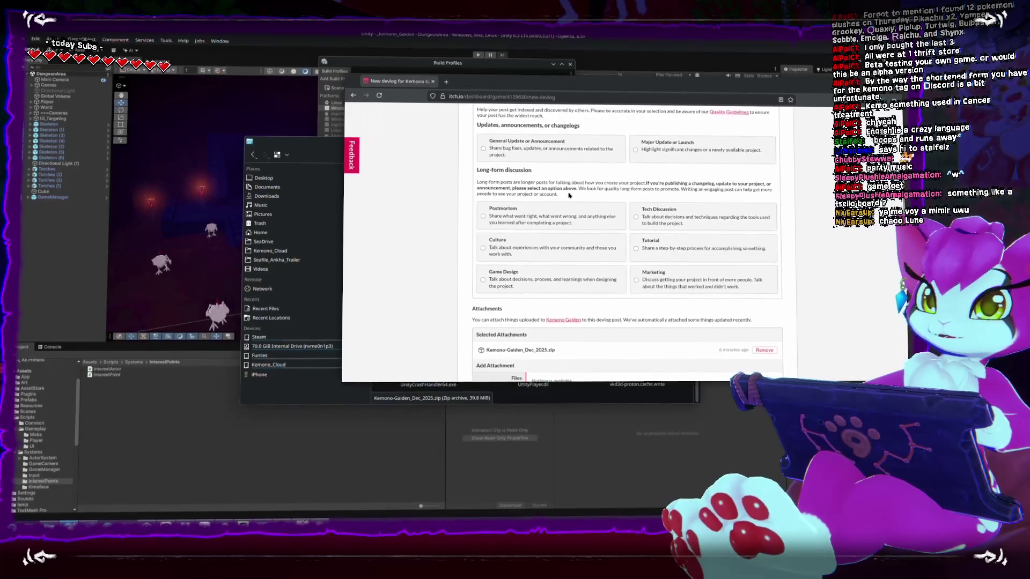
pyautogui.scroll(4, 569, 195)
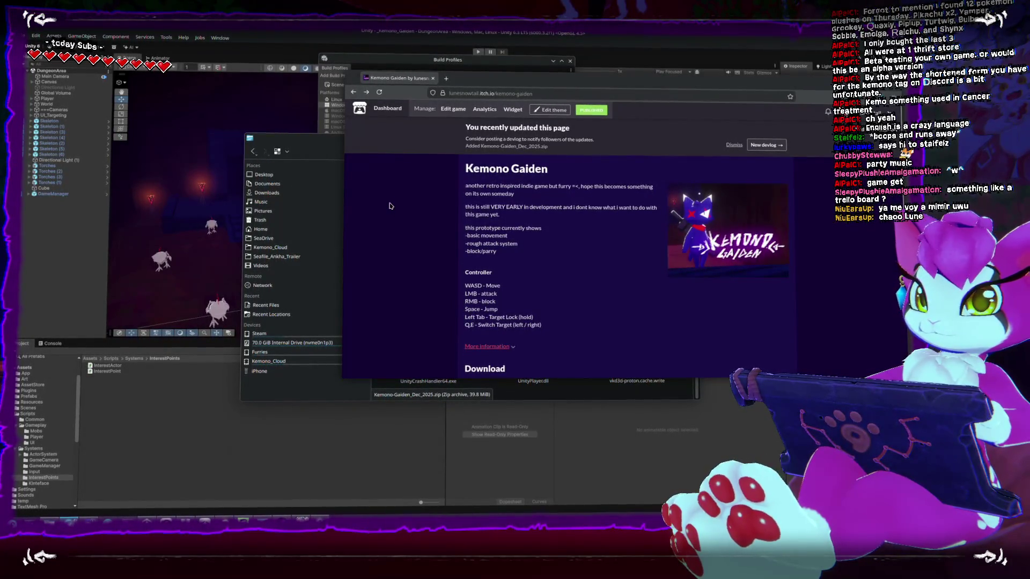
pyautogui.scroll(-4, 419, 279)
pyautogui.scroll(-2, 418, 282)
pyautogui.scroll(3, 422, 286)
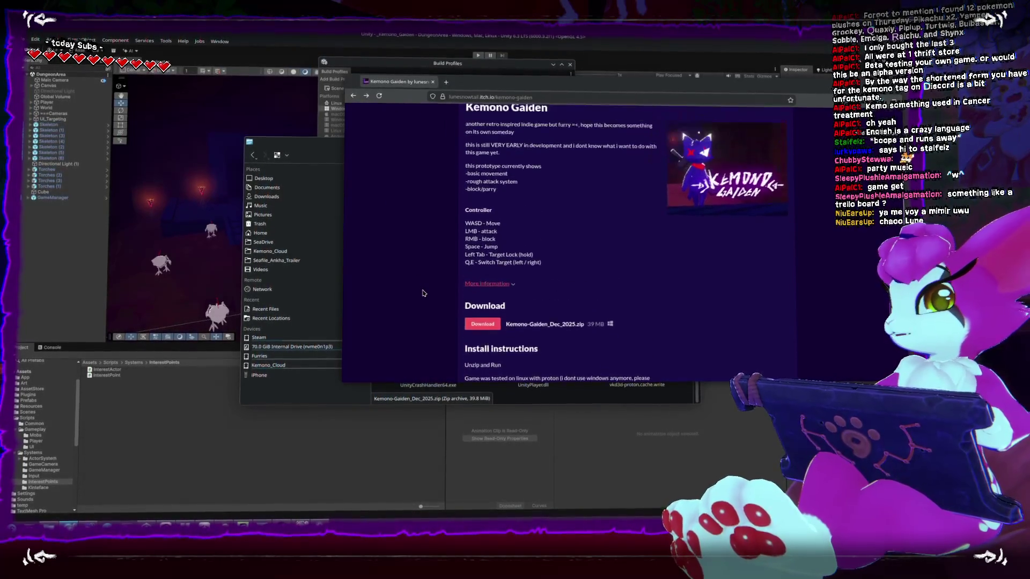
pyautogui.scroll(1, 423, 291)
pyautogui.scroll(3, 424, 290)
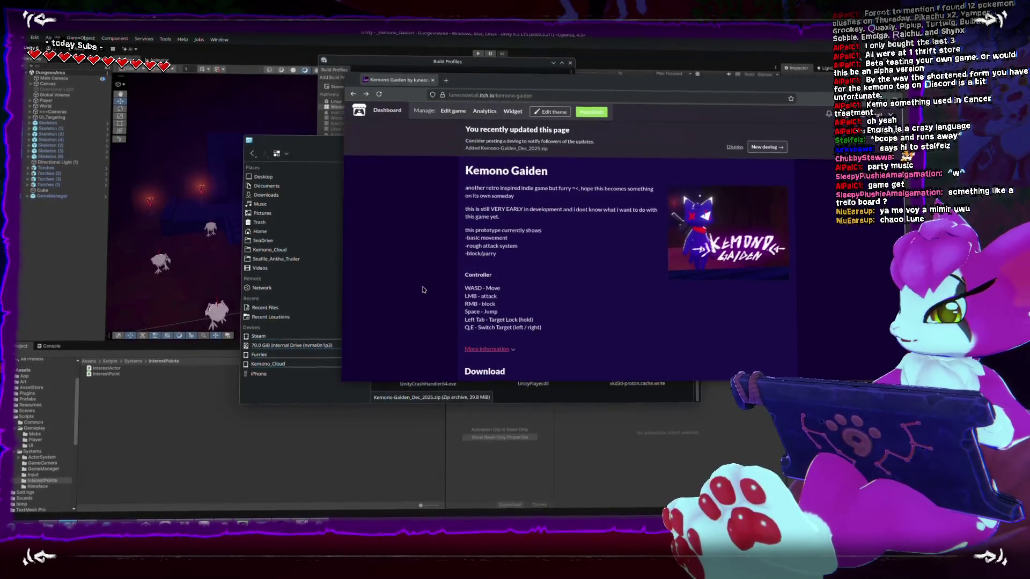
pyautogui.scroll(-3, 423, 286)
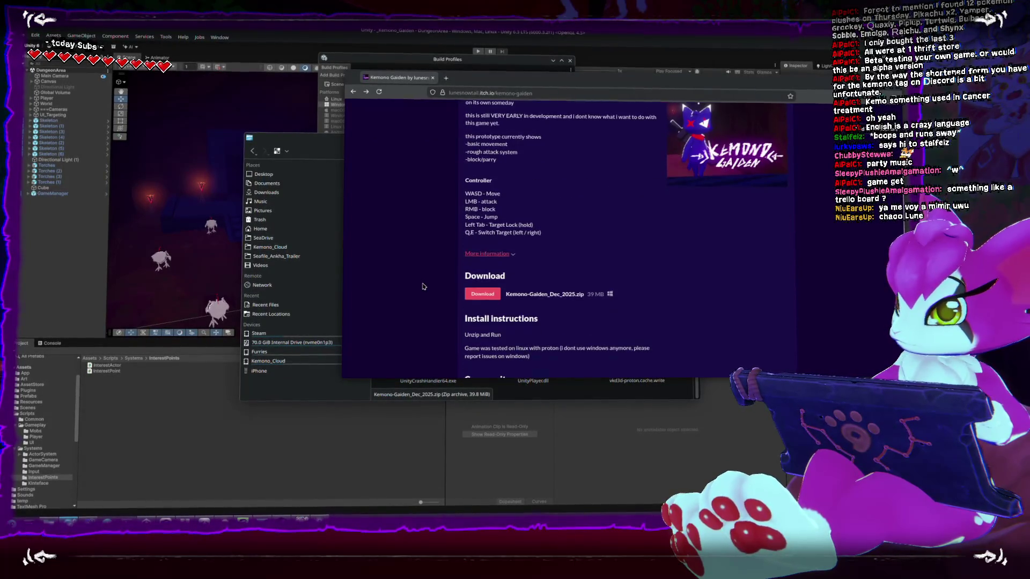
pyautogui.scroll(-2, 423, 288)
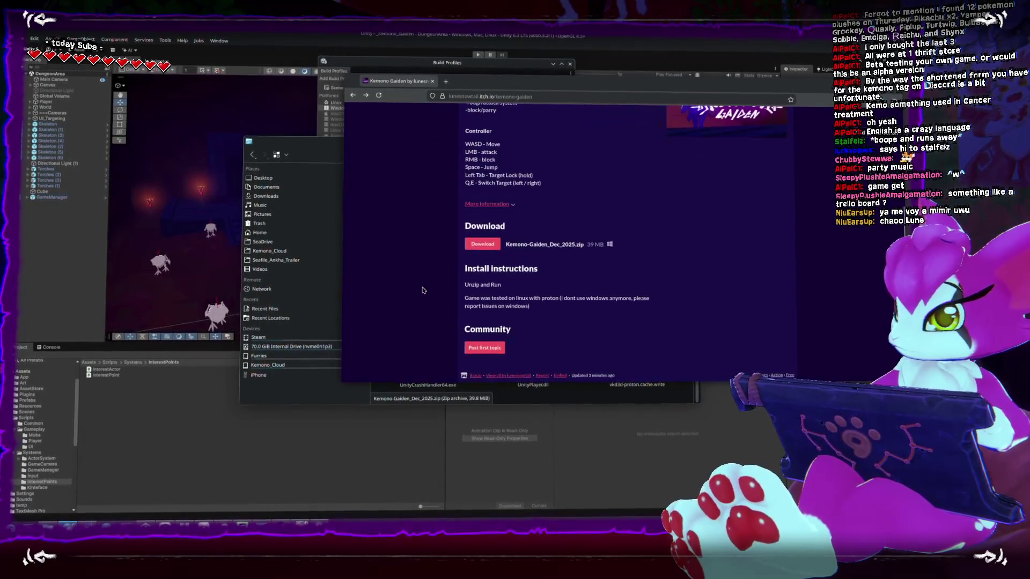
pyautogui.scroll(5, 423, 290)
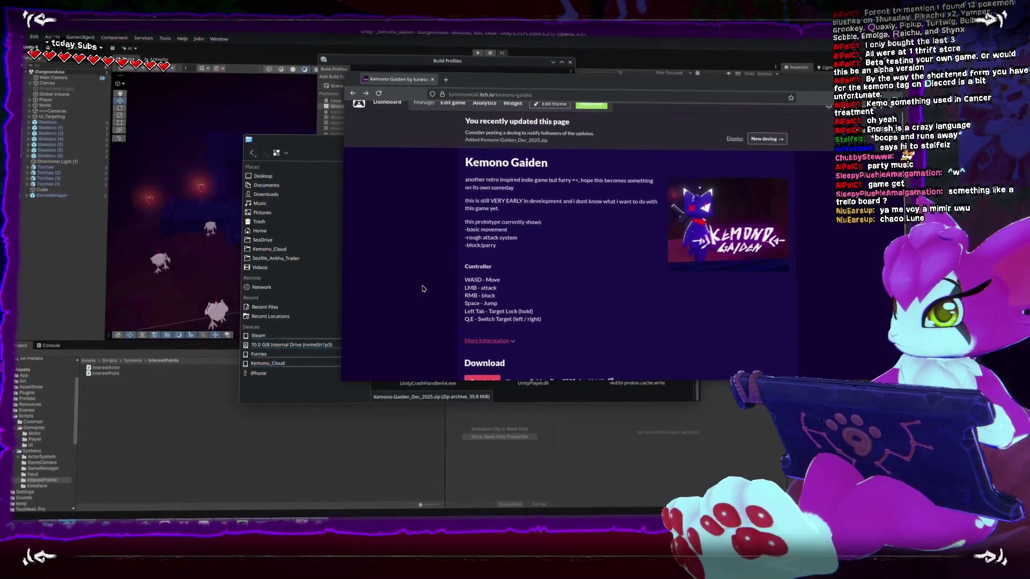
pyautogui.scroll(-2, 483, 290)
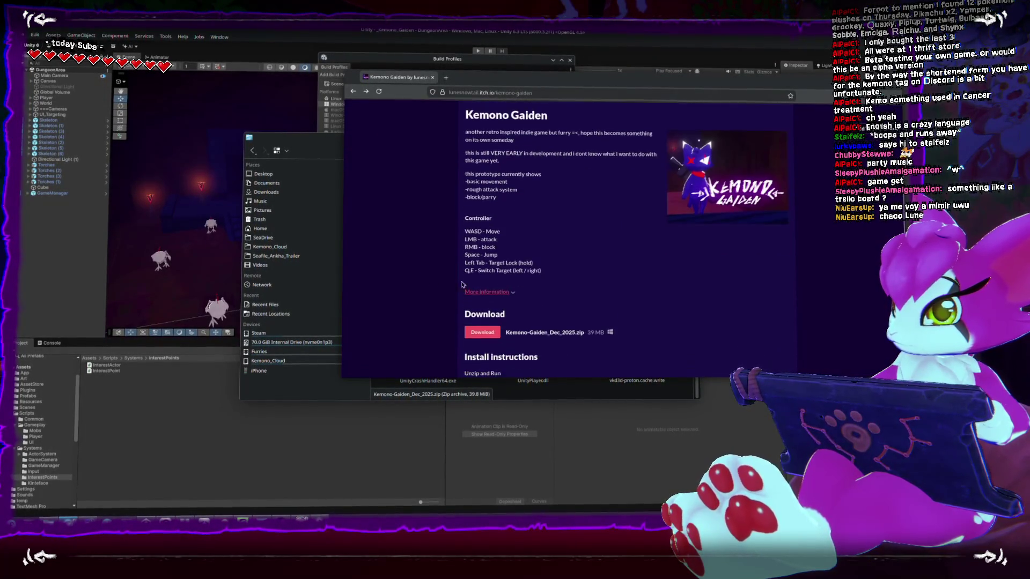
# Expand More information on the Kemono Gaiden page and follow the Prototype status link
pyautogui.click(486, 293)
pyautogui.scroll(-1, 455, 283)
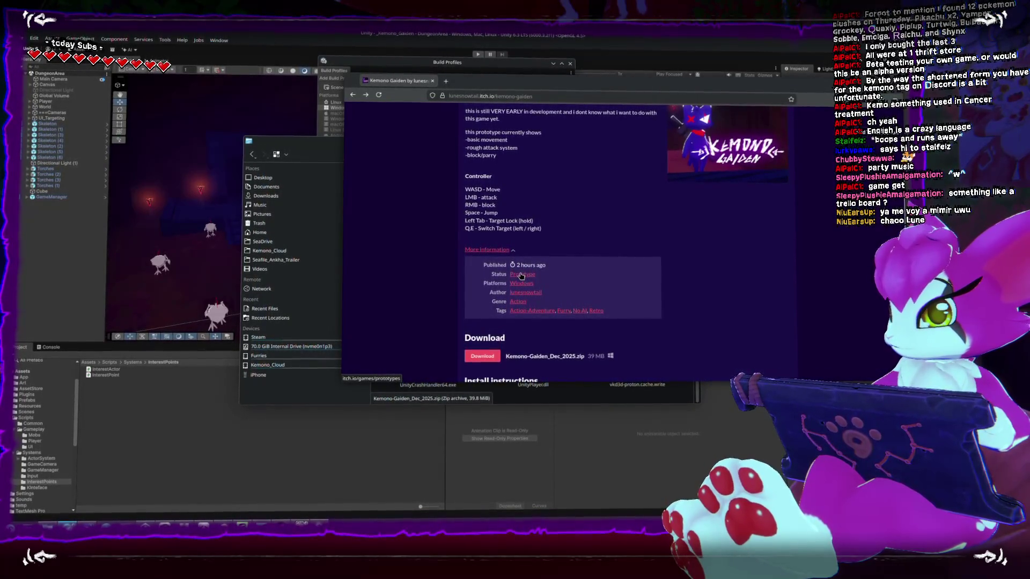
pyautogui.click(521, 276)
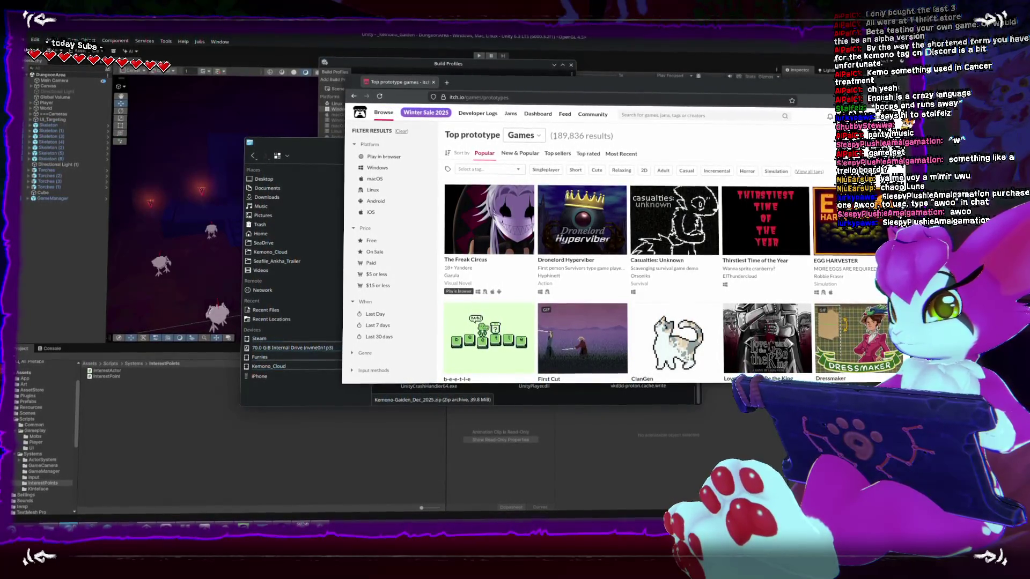
# Visit the Casualties: Unknown page, read the damage-system comment and enlarge a screenshot
pyautogui.click(672, 221)
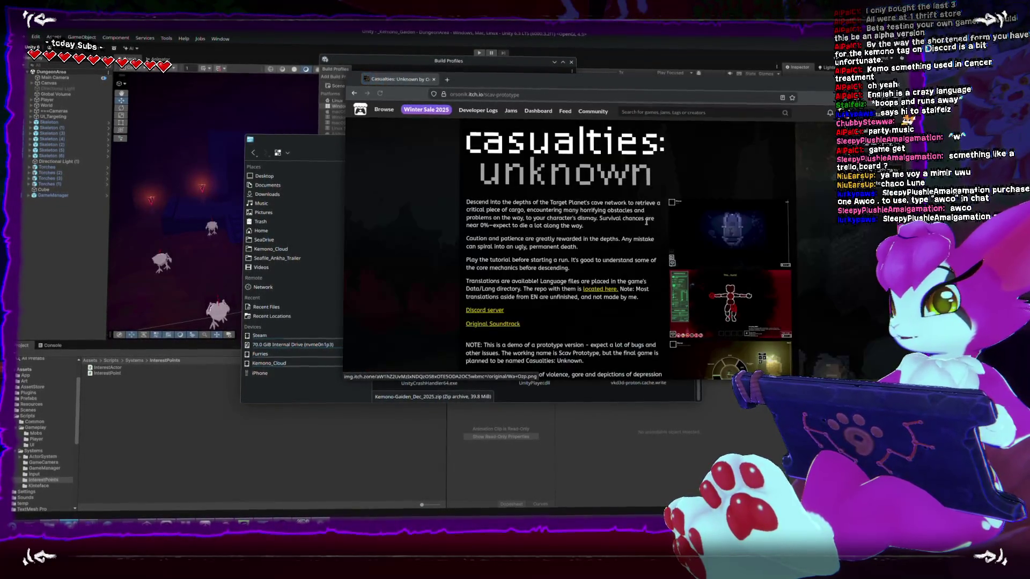
pyautogui.scroll(-5, 588, 233)
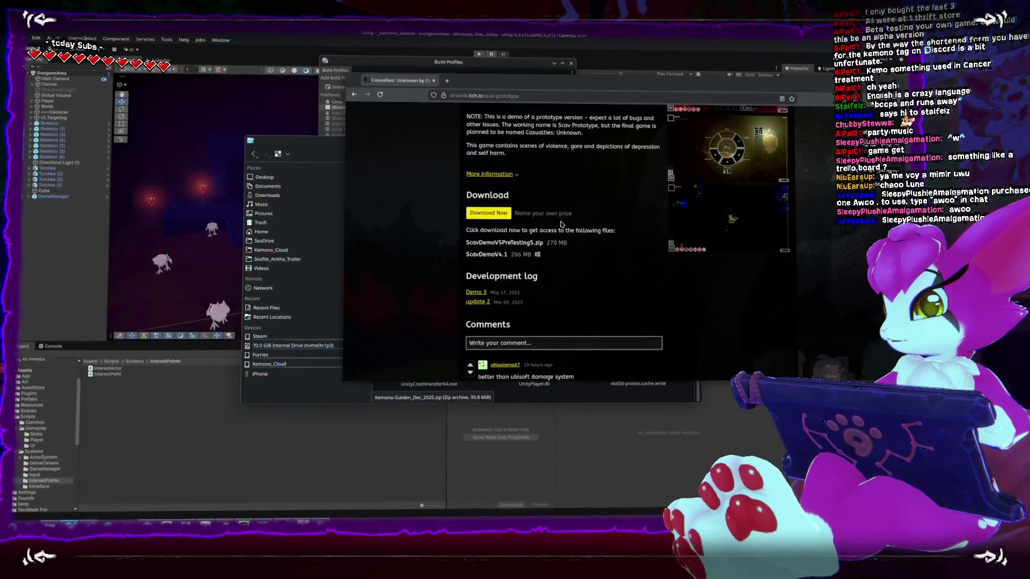
pyautogui.scroll(-3, 561, 223)
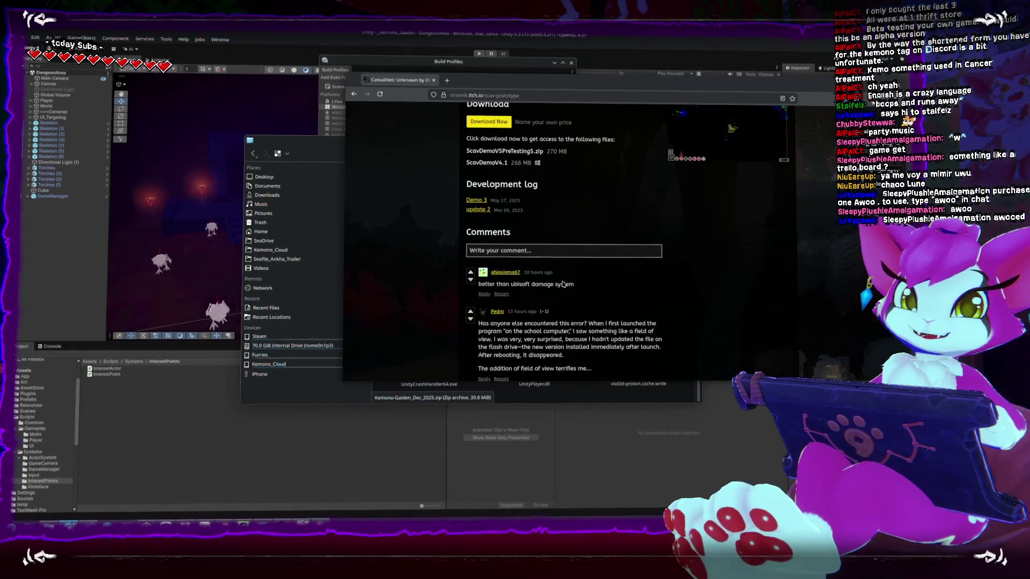
pyautogui.tripleClick(556, 285)
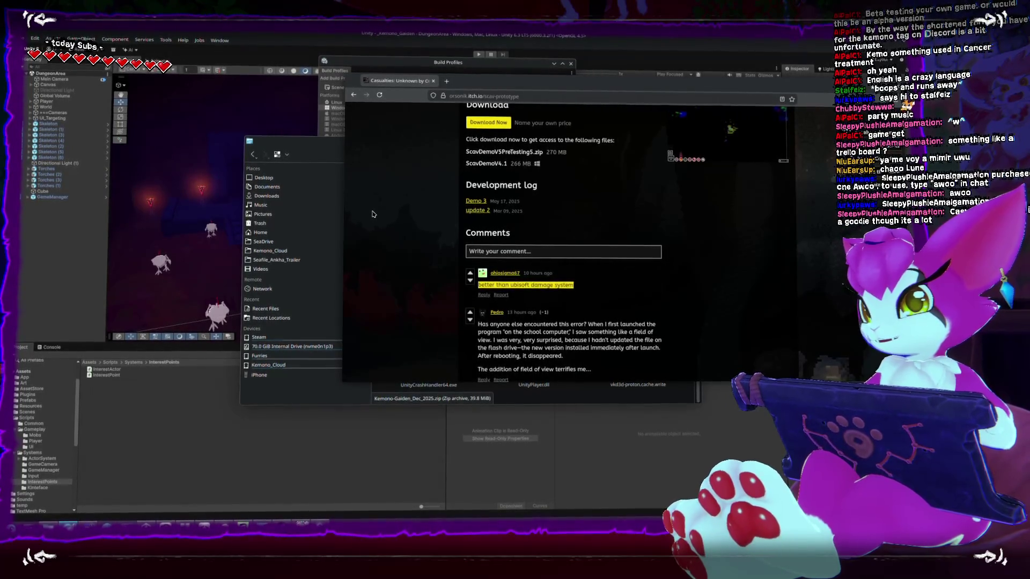
pyautogui.scroll(3, 372, 213)
pyautogui.scroll(3, 372, 213)
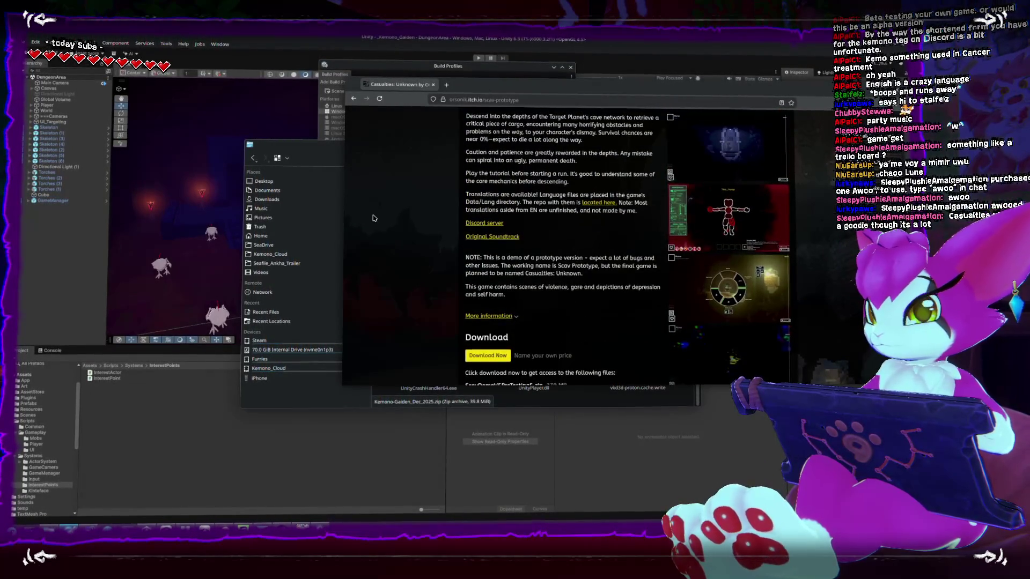
pyautogui.scroll(3, 372, 218)
pyautogui.click(735, 190)
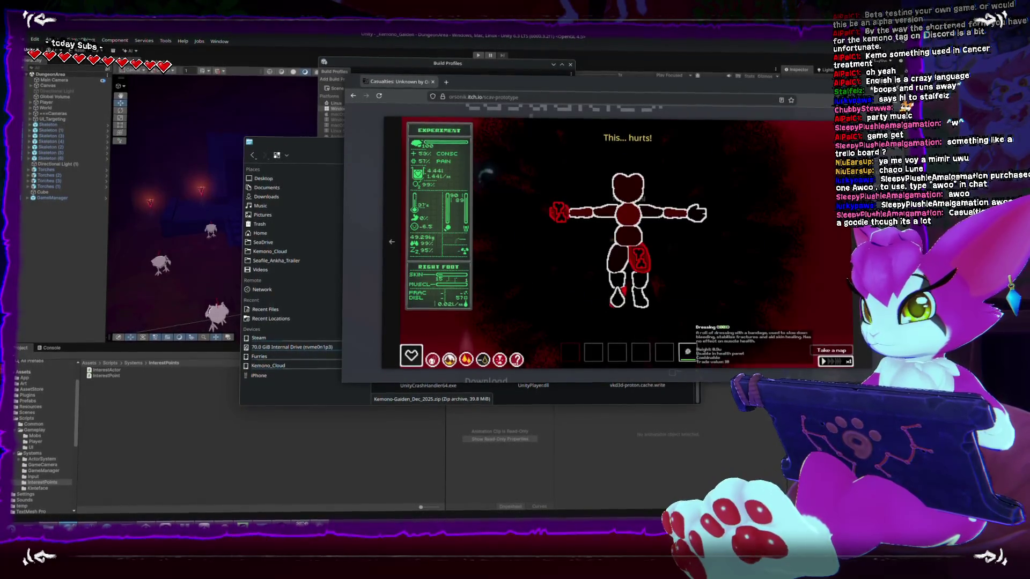
# Browse through the screenshots in the lightbox, close it and return to the Top prototype games listing
pyautogui.press('Right')
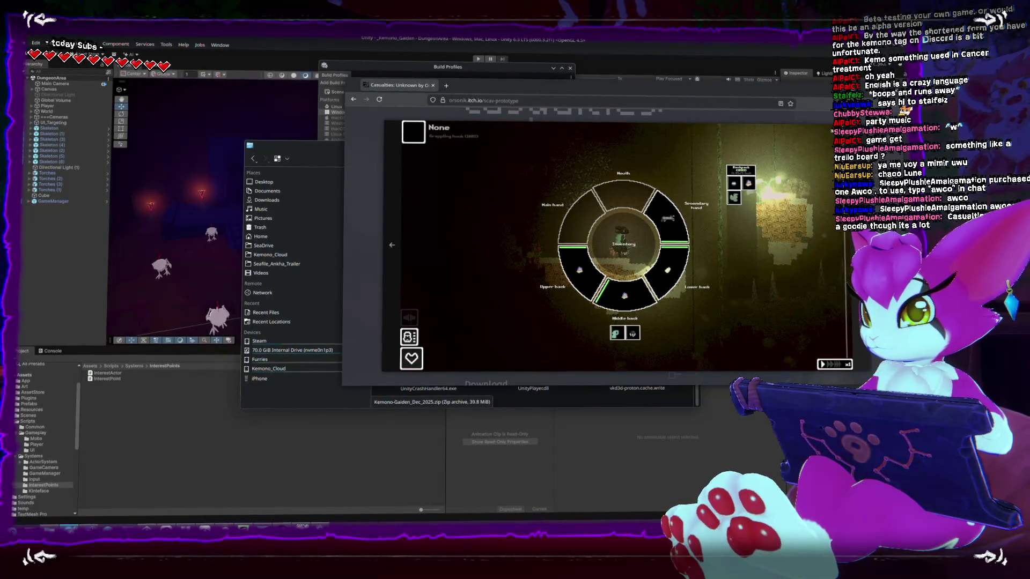
pyautogui.press('Right')
pyautogui.press('Right')
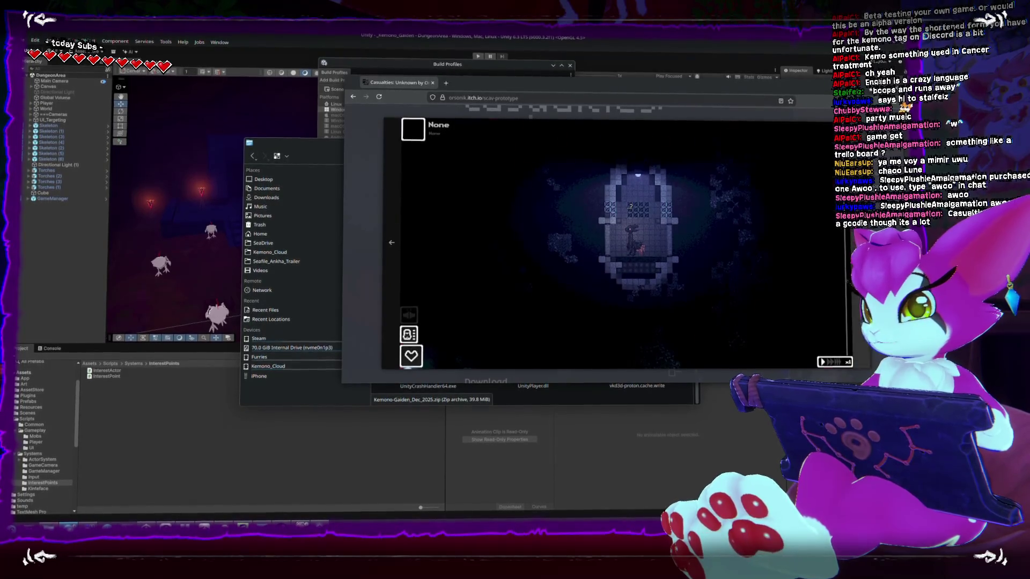
pyautogui.press('Right')
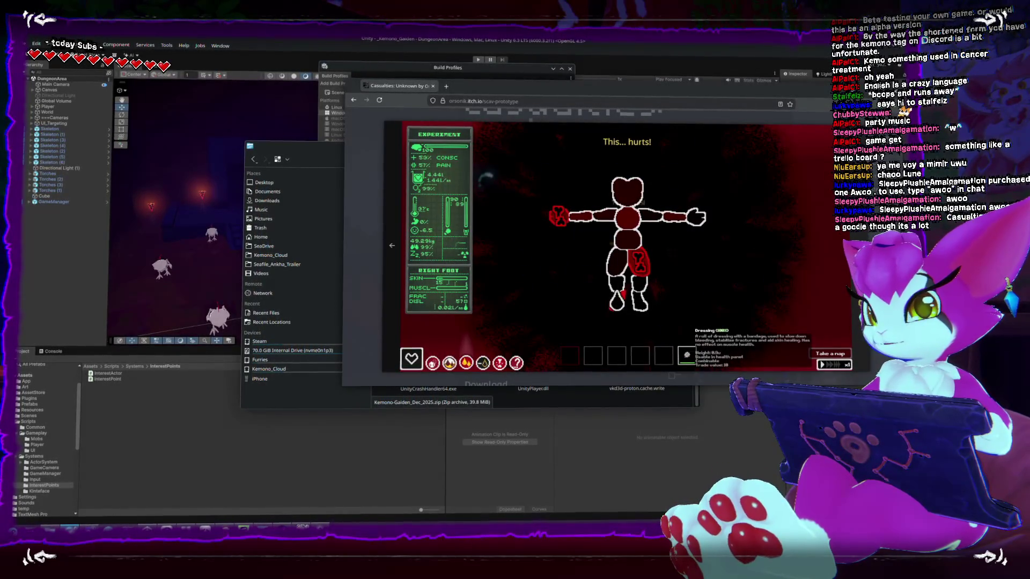
pyautogui.press('Right')
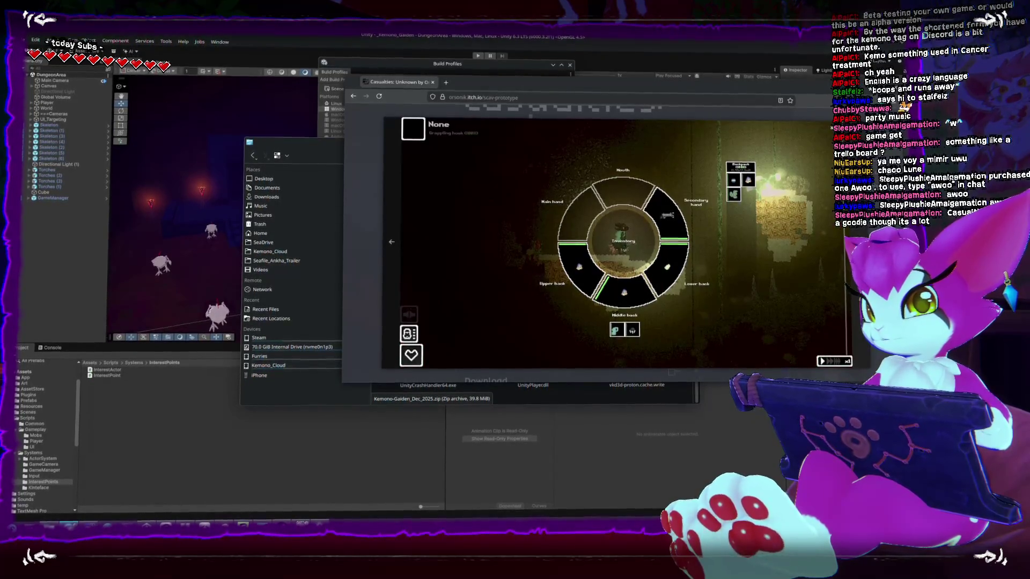
pyautogui.press('Right')
pyautogui.press('Escape')
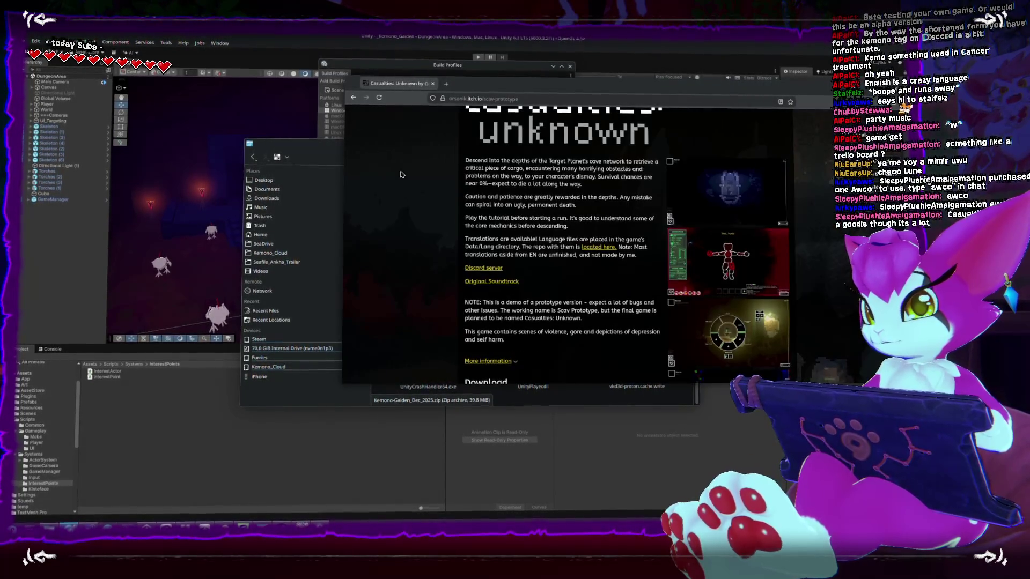
pyautogui.scroll(-5, 408, 181)
pyautogui.scroll(-1, 407, 182)
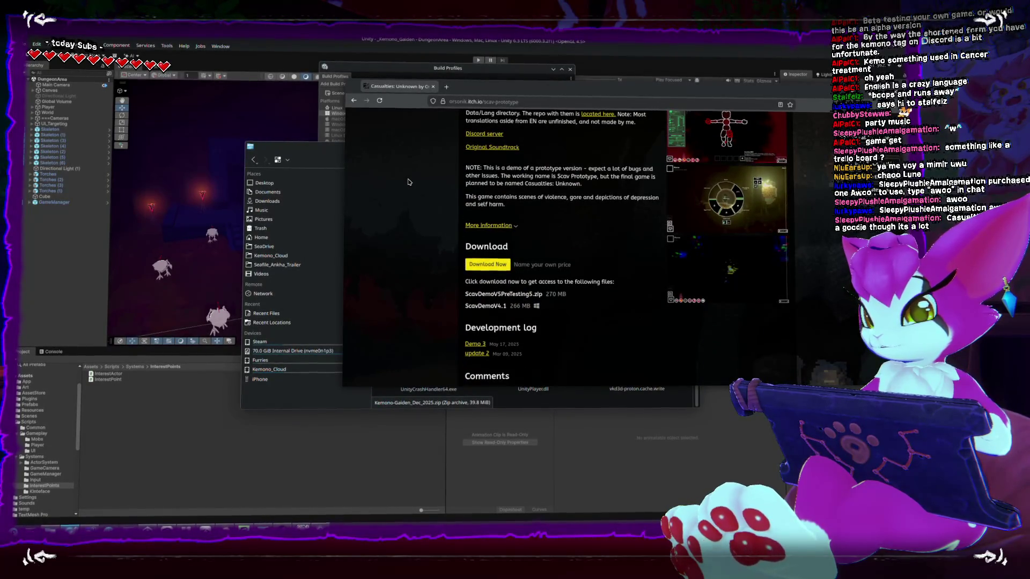
pyautogui.scroll(-3, 408, 182)
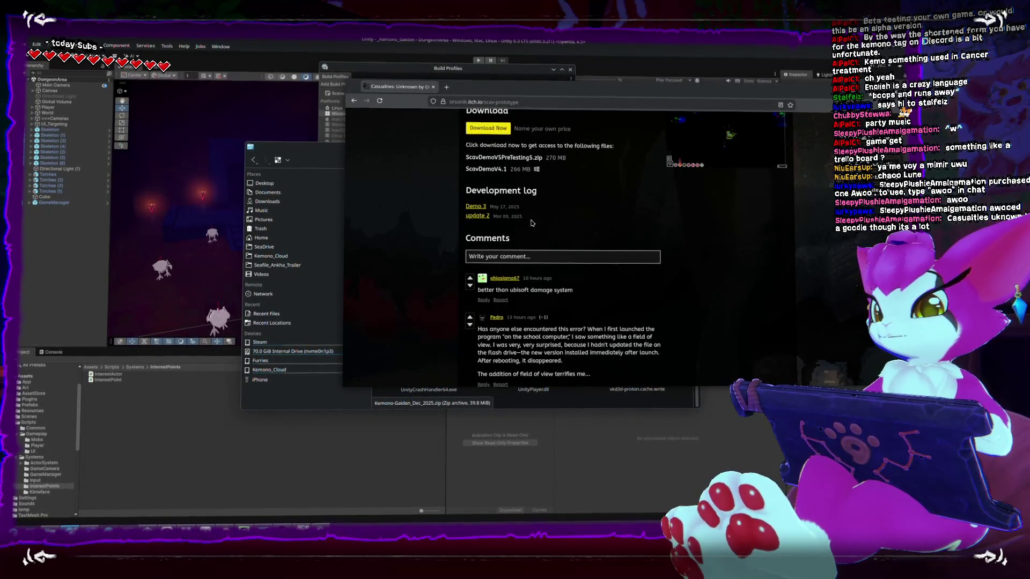
pyautogui.scroll(5, 531, 222)
pyautogui.scroll(5, 531, 222)
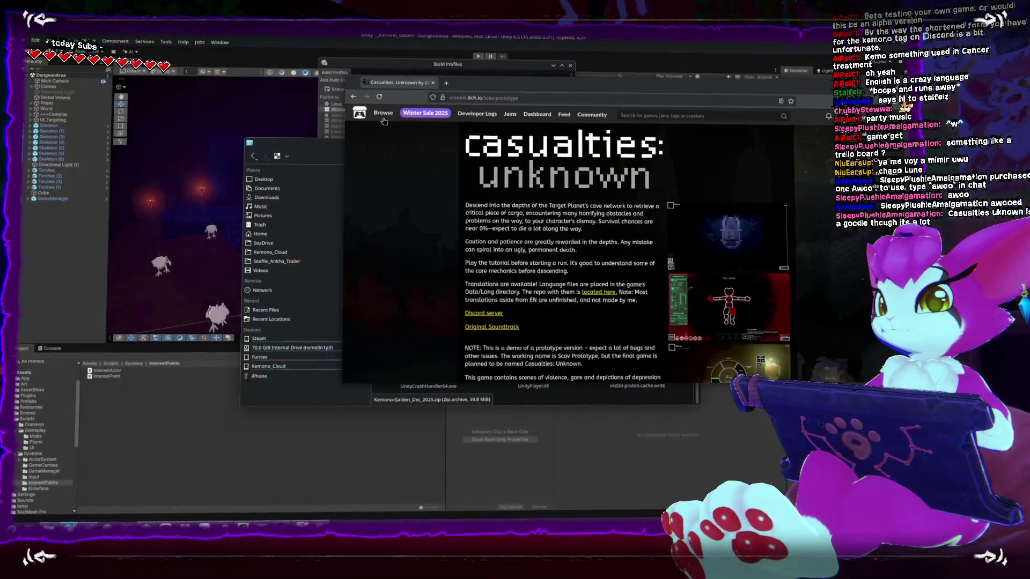
pyautogui.click(353, 99)
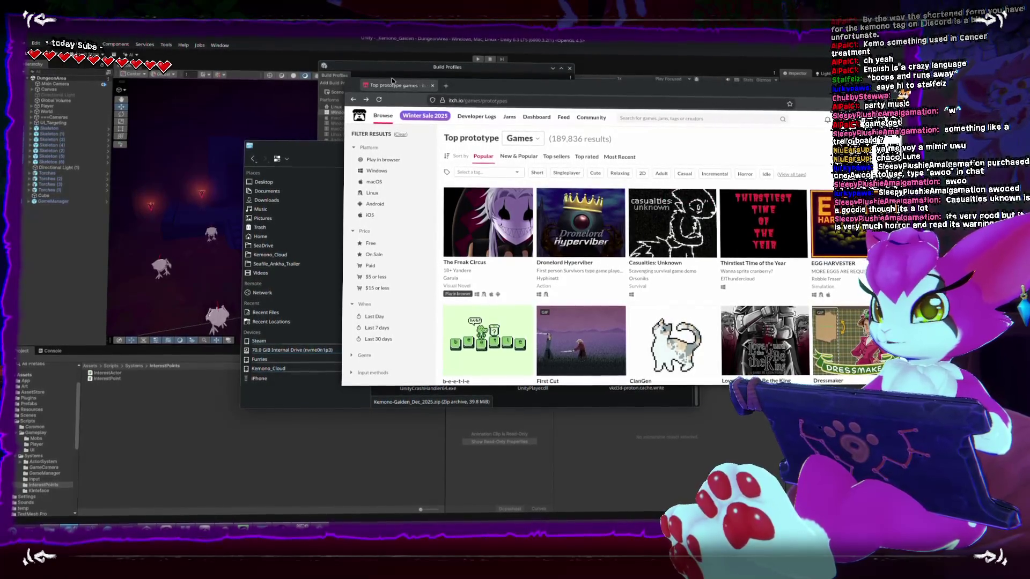
# Return to the Kemono Gaiden page, expand More information and follow the Prototype status link again
pyautogui.click(353, 100)
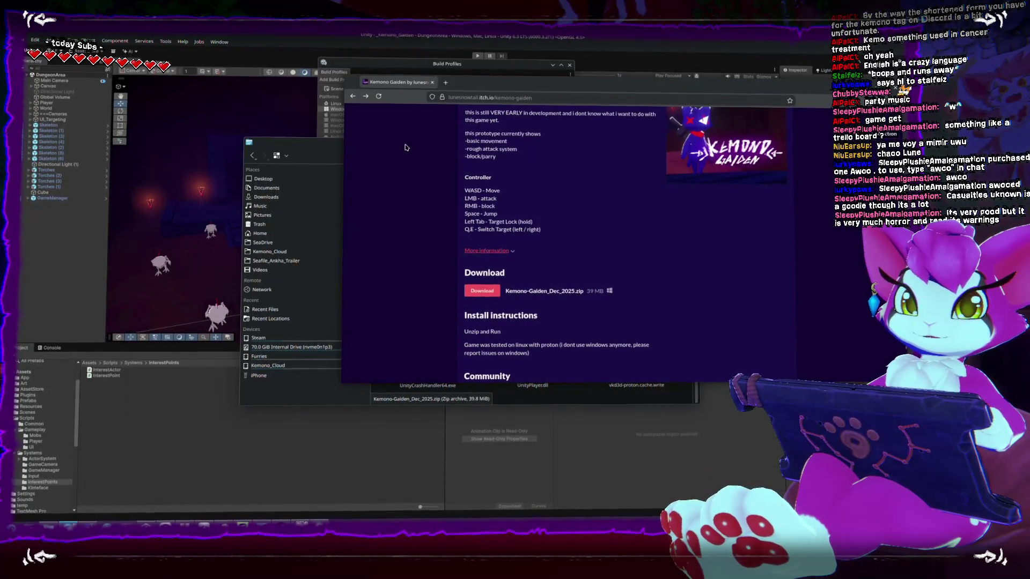
pyautogui.click(354, 99)
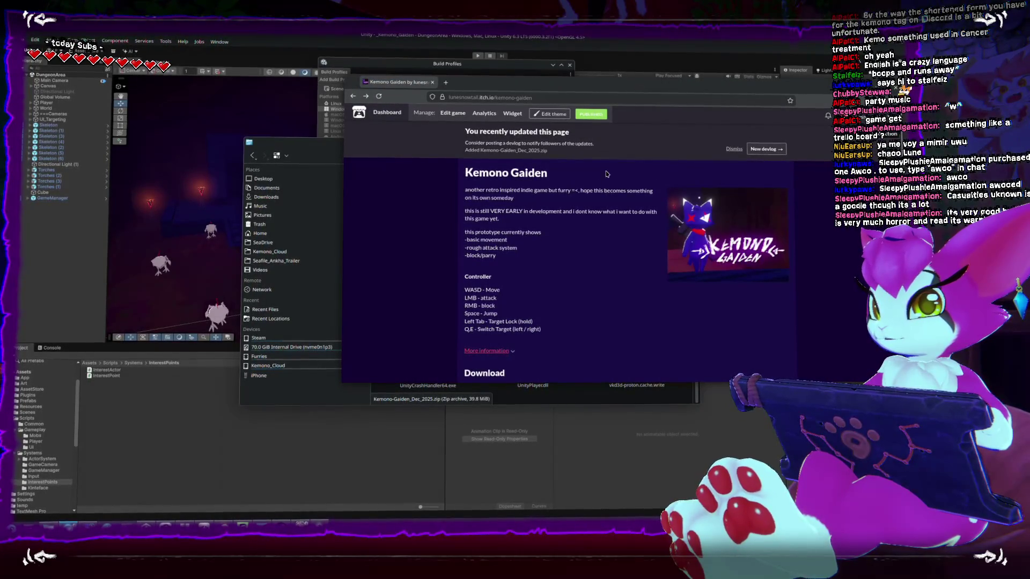
pyautogui.scroll(-3, 510, 299)
pyautogui.click(489, 216)
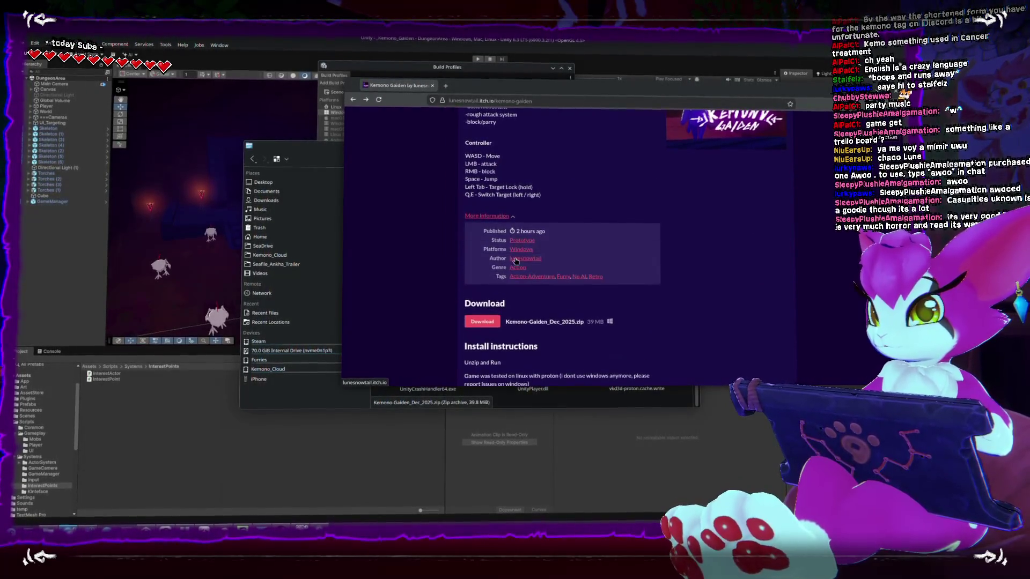
pyautogui.click(523, 242)
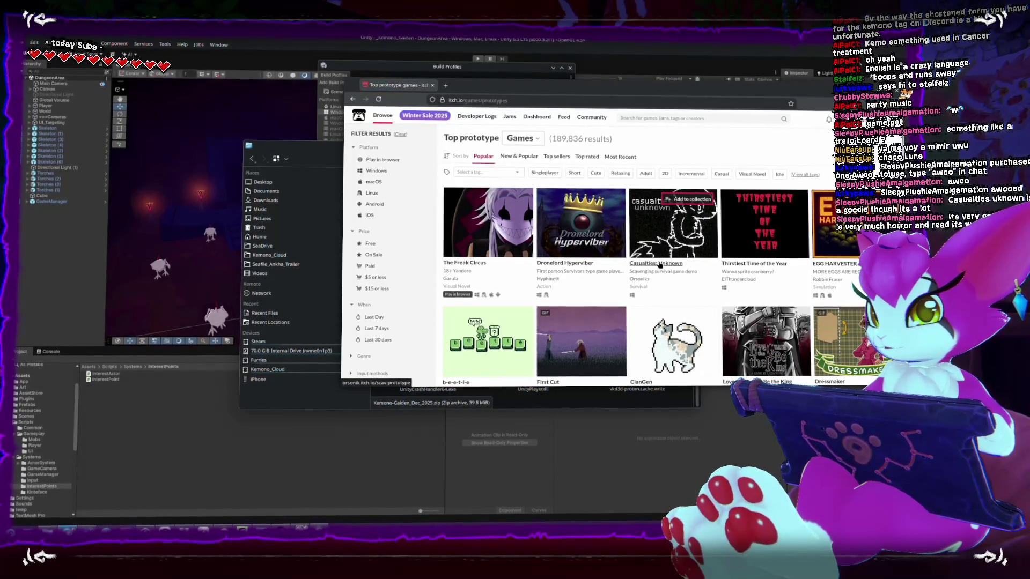
pyautogui.hotkey('alt', 'Left')
pyautogui.scroll(-5, 563, 241)
pyautogui.scroll(-5, 483, 242)
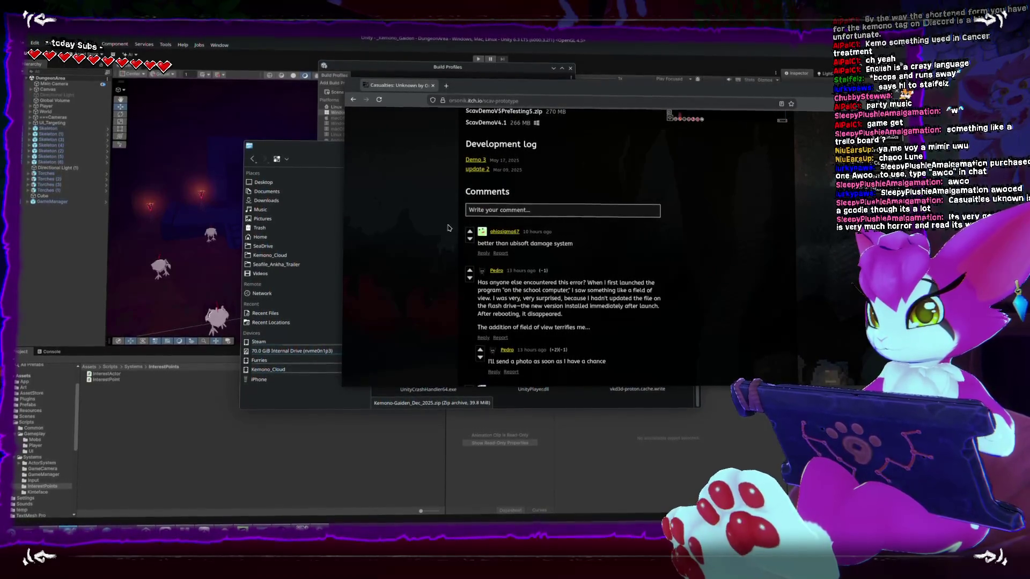
pyautogui.scroll(3, 448, 227)
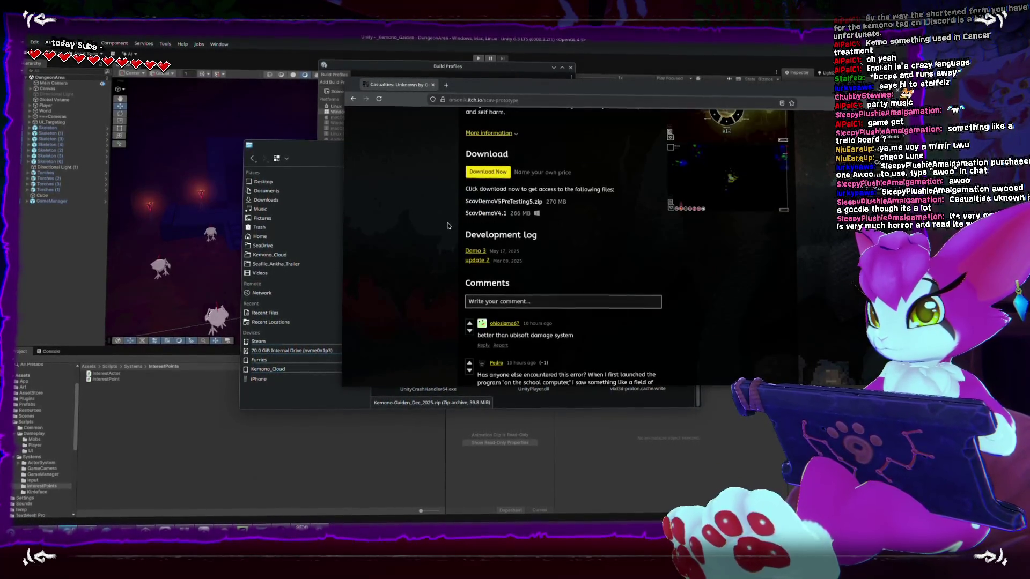
pyautogui.scroll(2, 448, 222)
pyautogui.scroll(2, 515, 201)
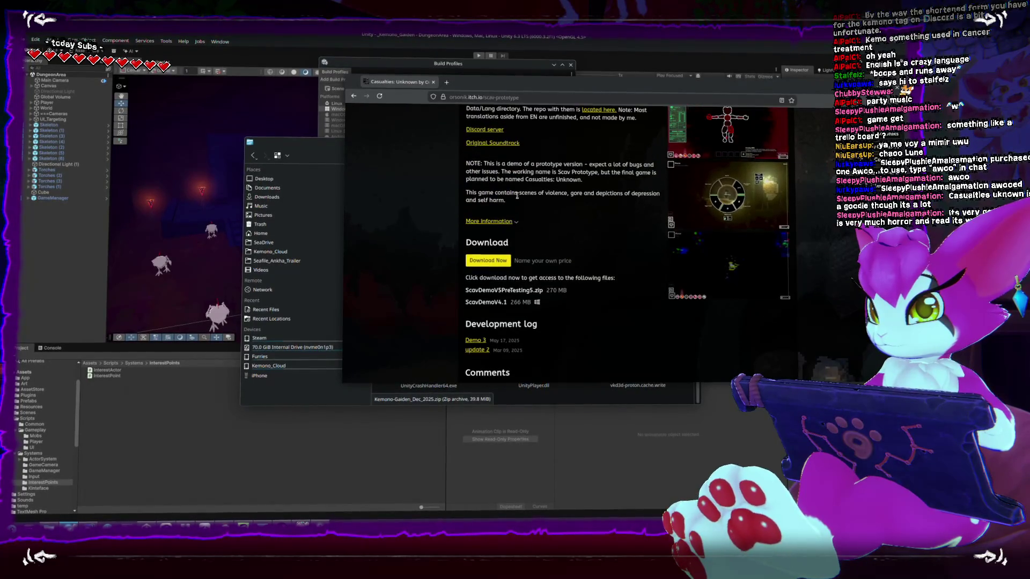
pyautogui.scroll(3, 518, 215)
pyautogui.scroll(3, 515, 225)
pyautogui.scroll(3, 507, 241)
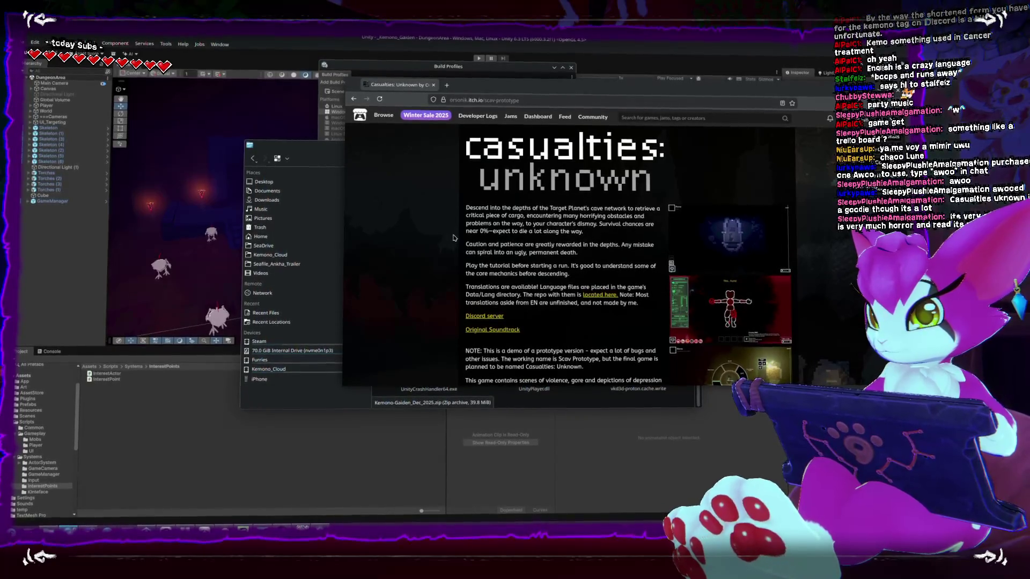
pyautogui.scroll(-3, 453, 234)
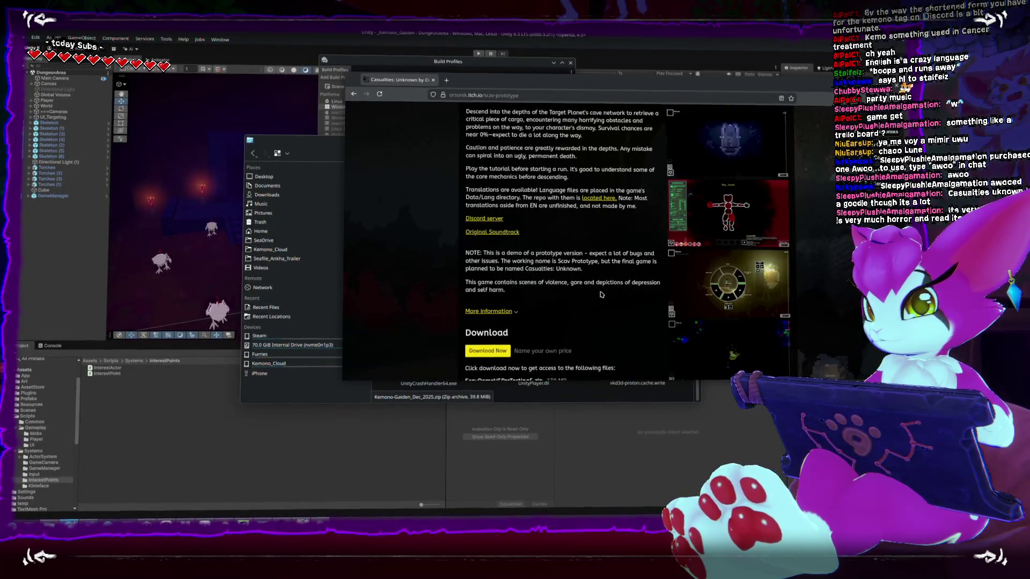
pyautogui.scroll(-3, 600, 294)
pyautogui.scroll(-3, 599, 300)
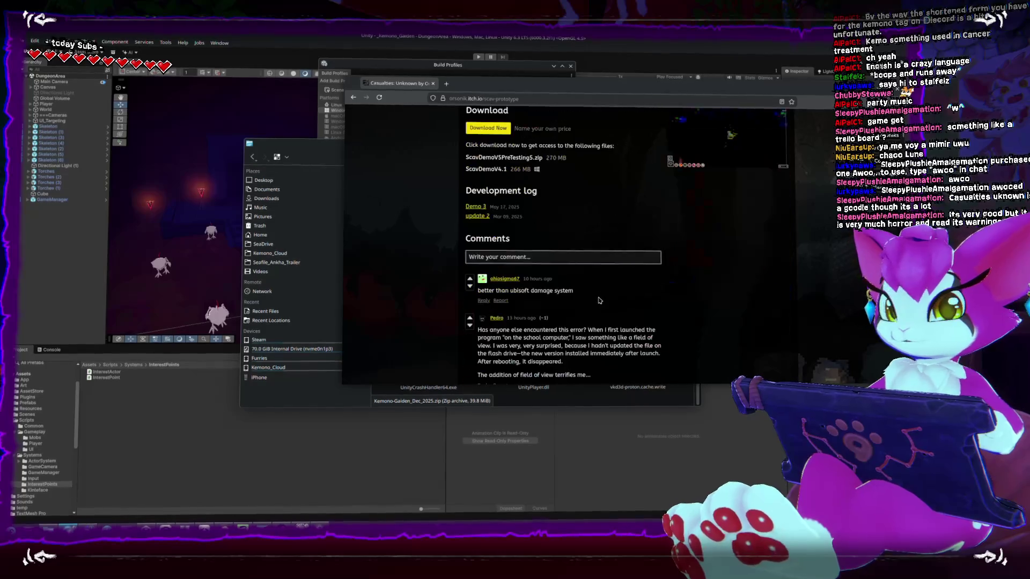
pyautogui.scroll(-3, 599, 300)
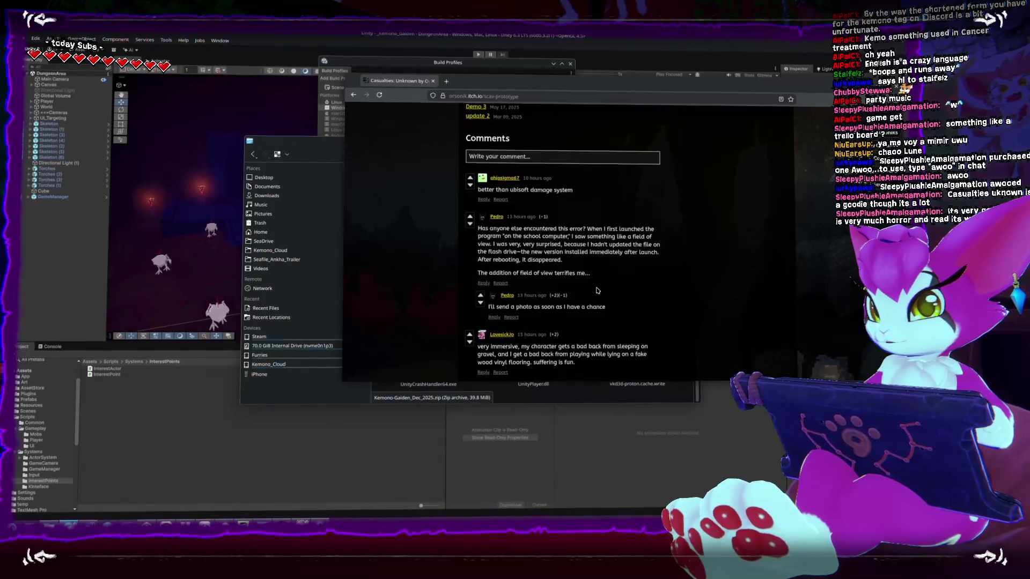
pyautogui.scroll(-1, 597, 290)
pyautogui.scroll(-2, 597, 287)
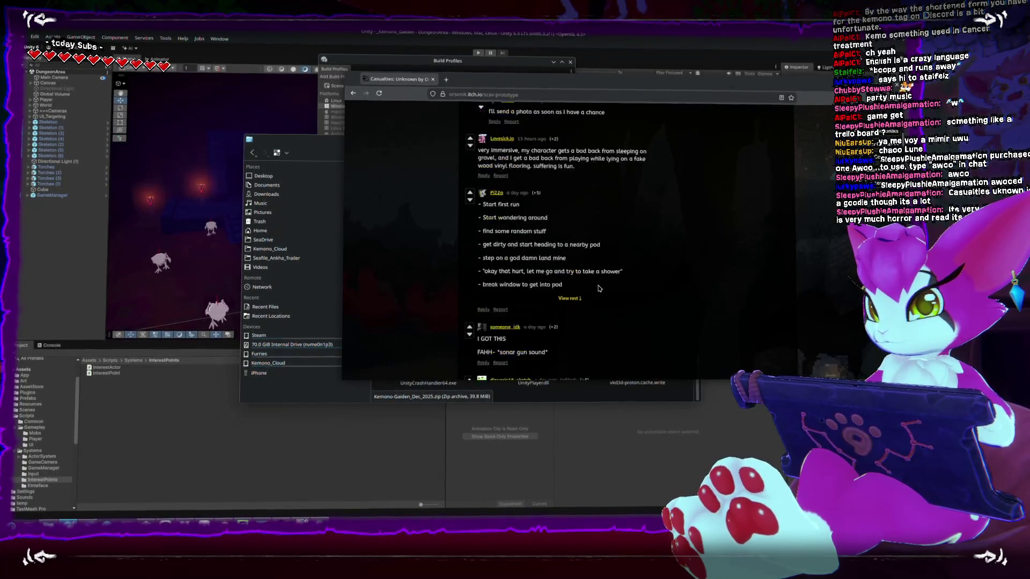
pyautogui.scroll(-2, 599, 288)
pyautogui.scroll(-1, 599, 290)
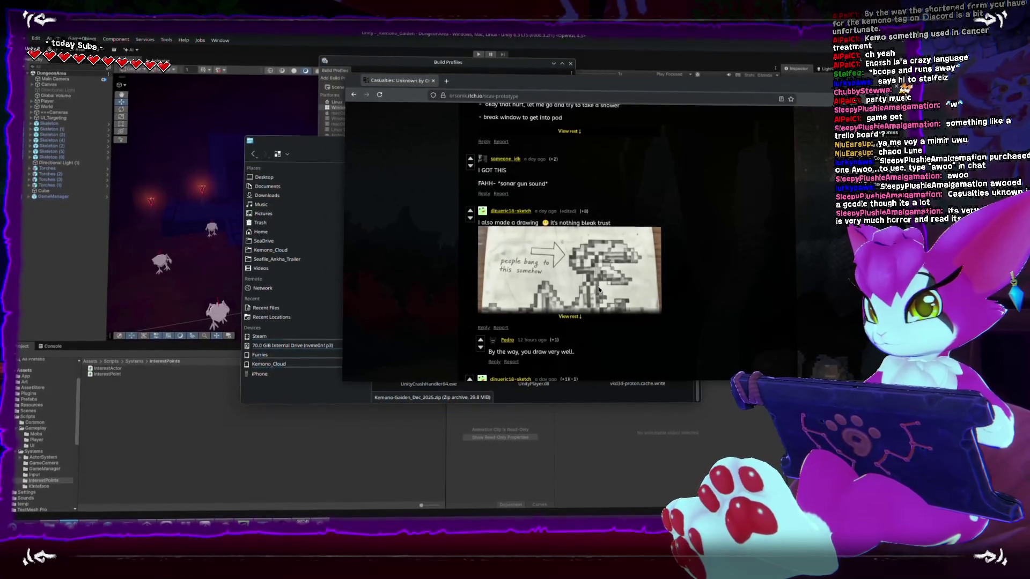
pyautogui.scroll(-2, 562, 277)
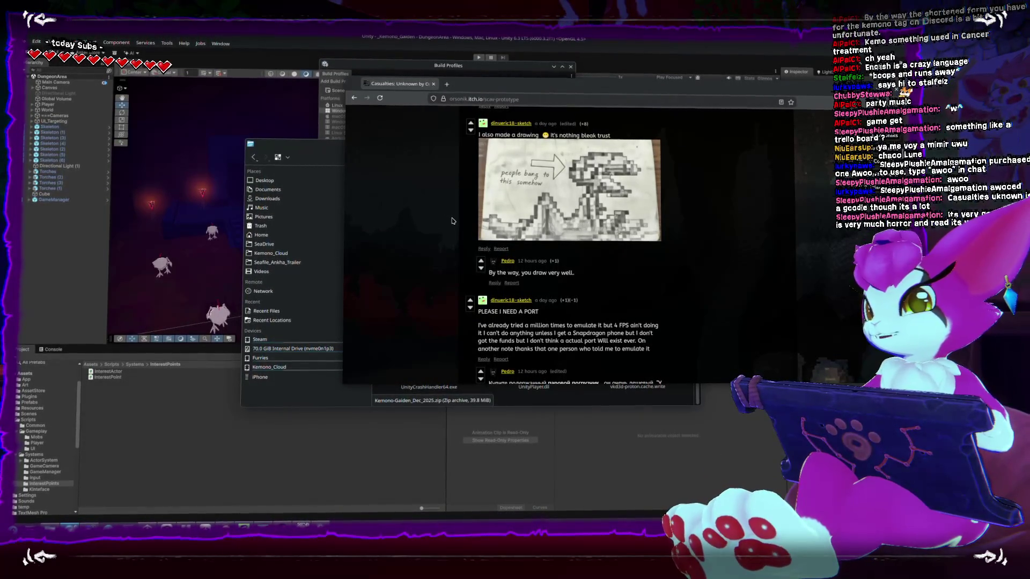
pyautogui.scroll(-3, 452, 219)
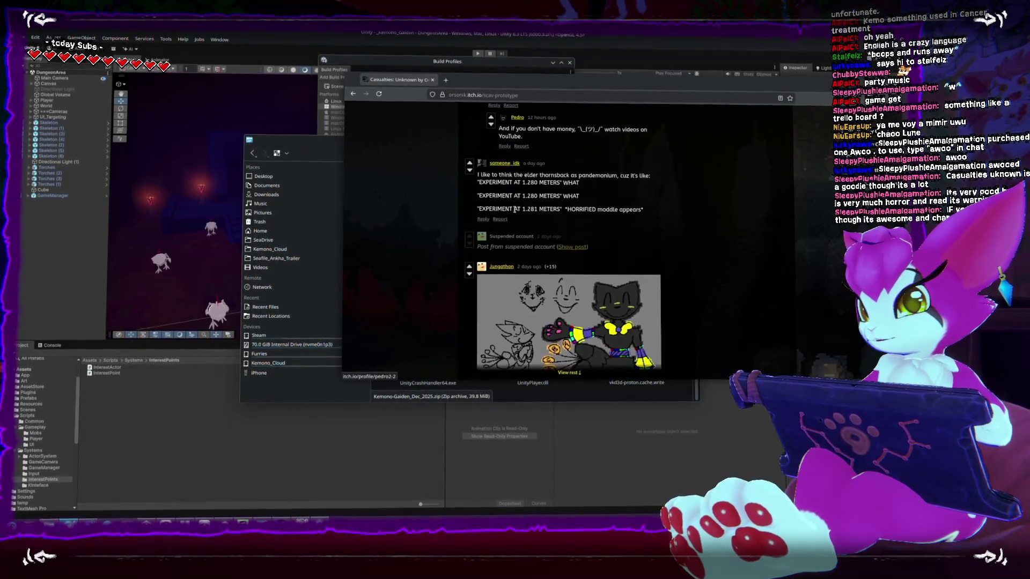
pyautogui.scroll(-3, 515, 211)
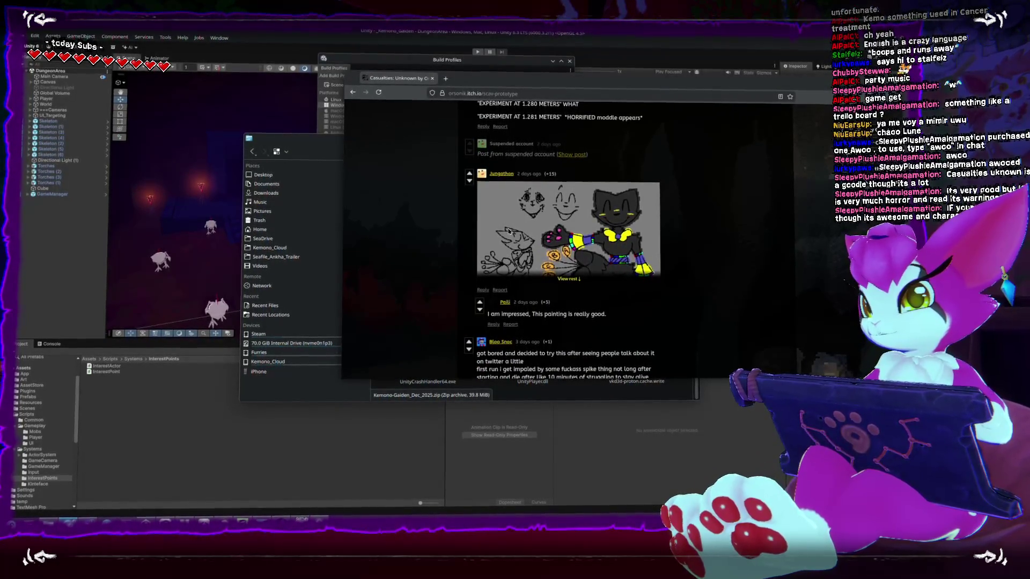
pyautogui.scroll(5, 452, 214)
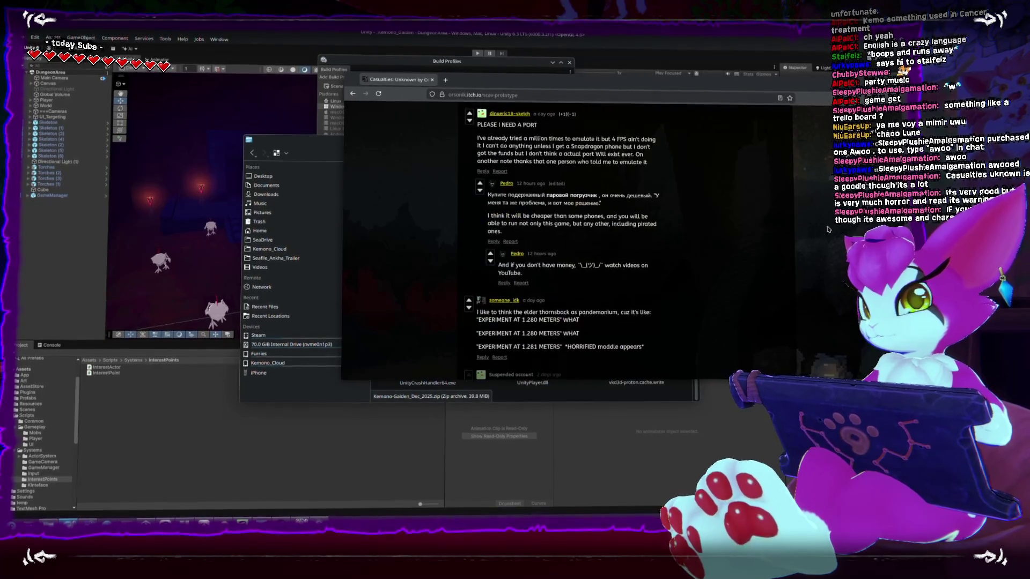
pyautogui.scroll(5, 452, 215)
pyautogui.scroll(5, 453, 215)
pyautogui.scroll(5, 453, 214)
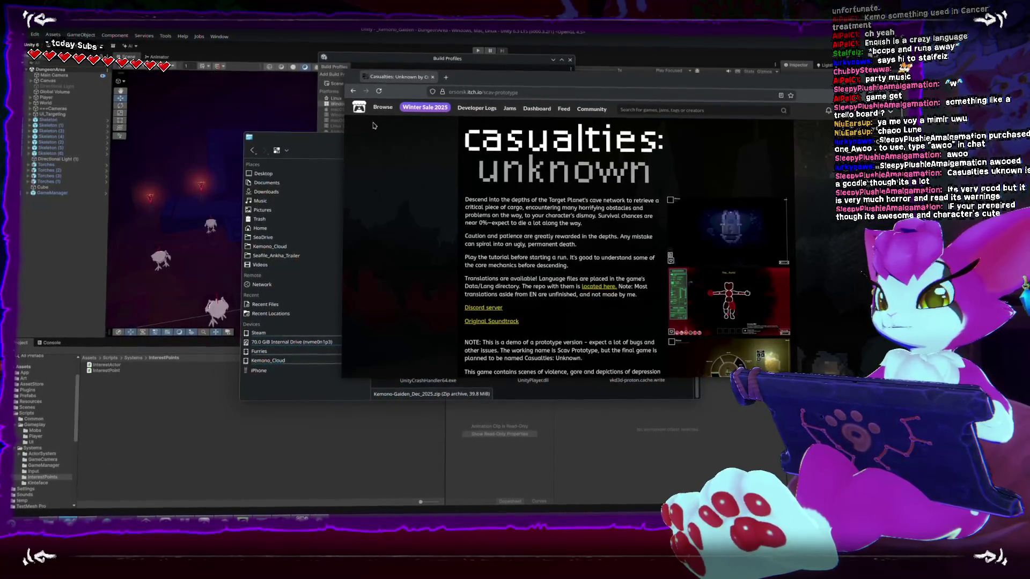
# Go back to the Kemono Gaiden page and reopen its Edit game form
pyautogui.click(352, 96)
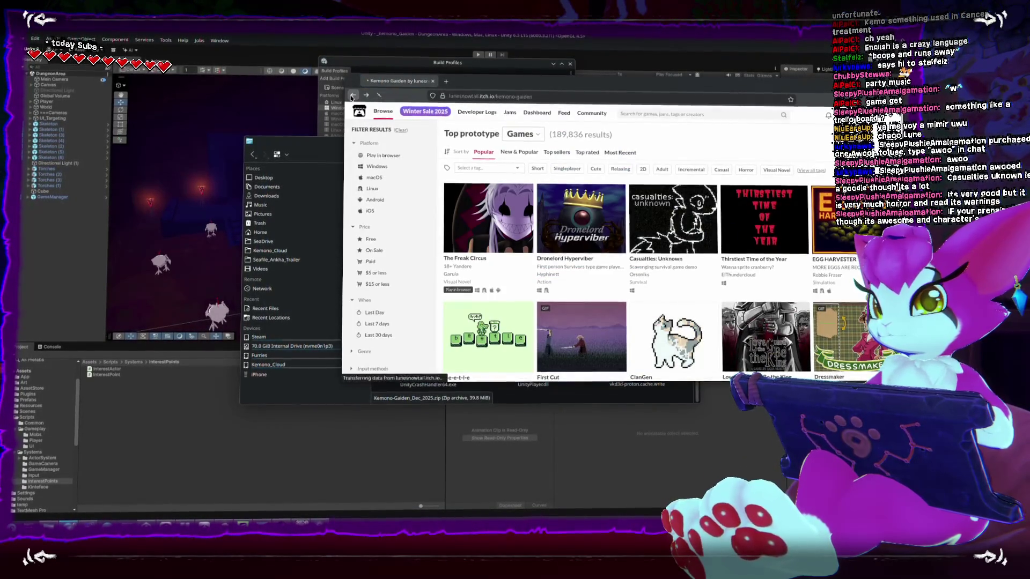
pyautogui.click(353, 97)
pyautogui.scroll(1, 430, 204)
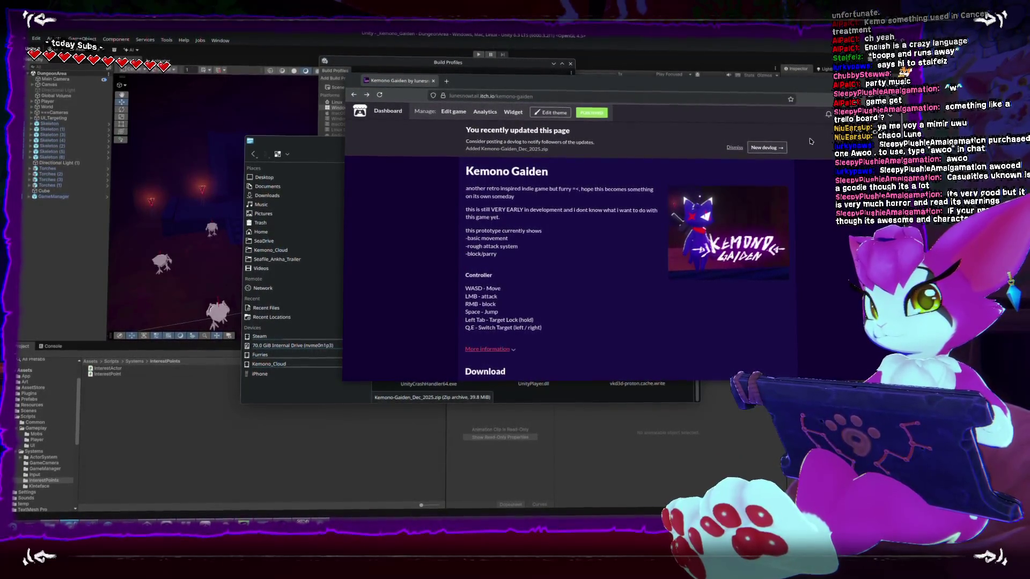
pyautogui.click(453, 113)
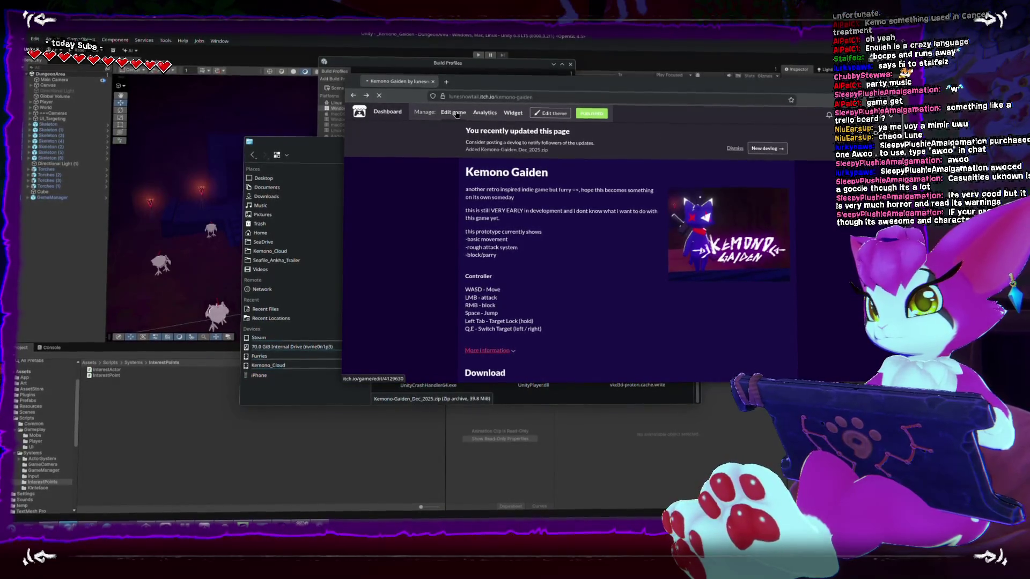
pyautogui.scroll(-5, 584, 214)
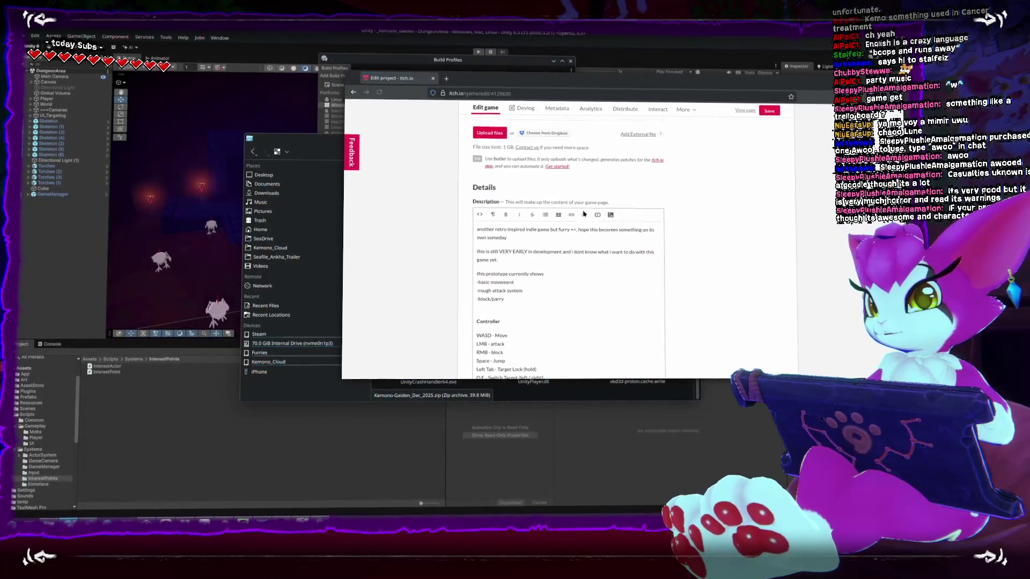
# Add a note after the feature list: not much content yet, just 1 room with things to hit
pyautogui.click(566, 300)
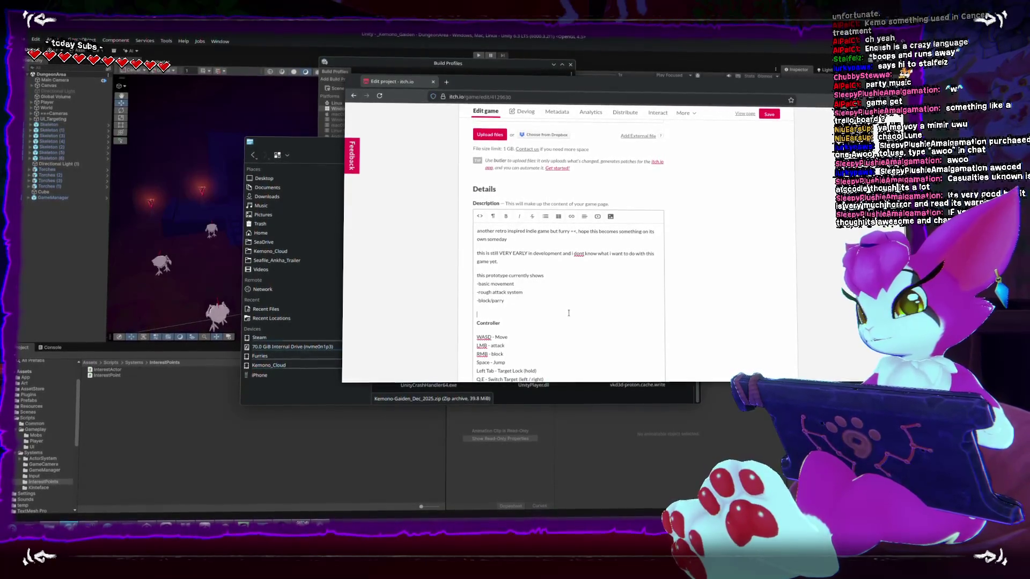
pyautogui.press('Return')
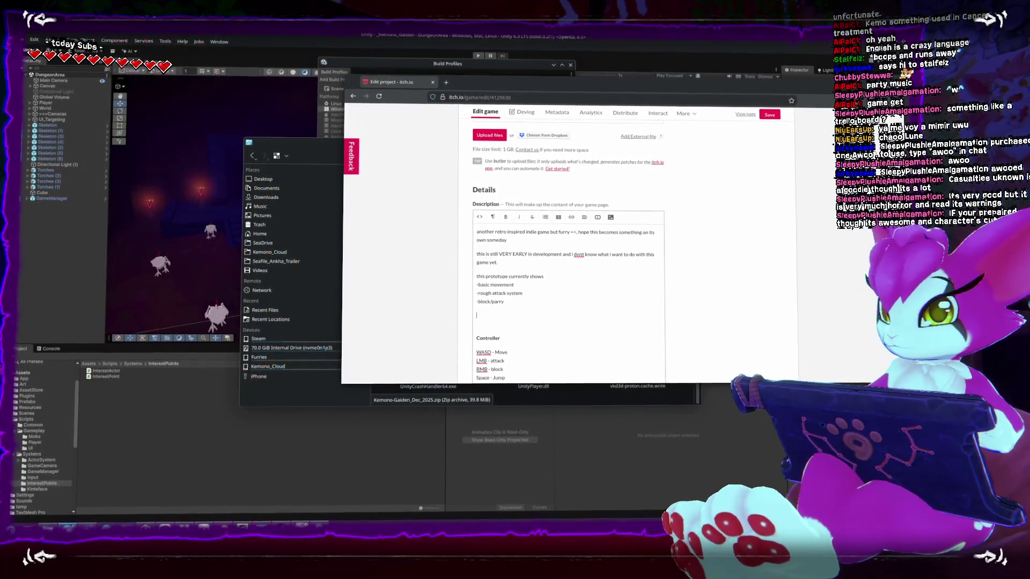
pyautogui.write('ere is not much content yet (')
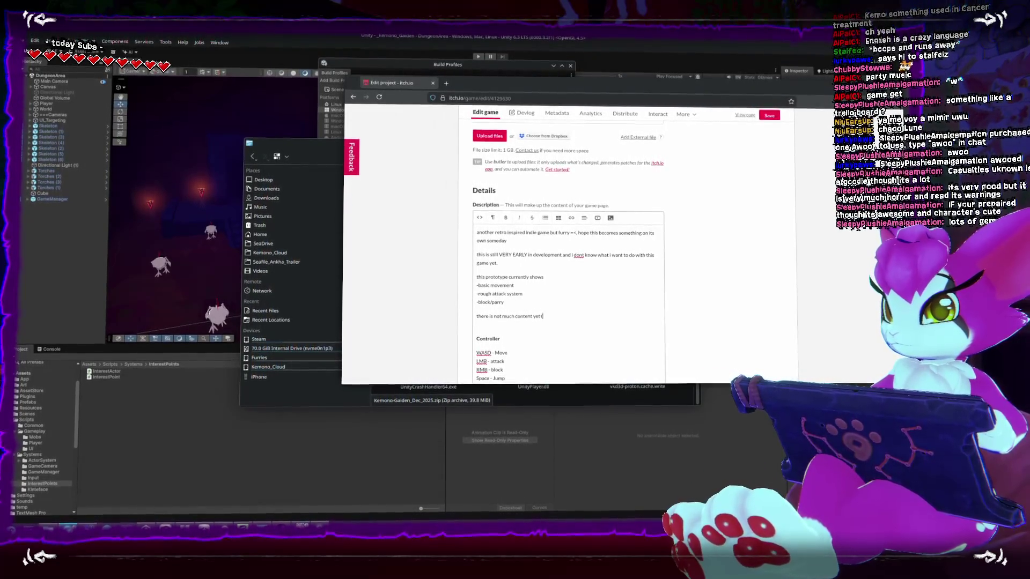
pyautogui.write(' thins')
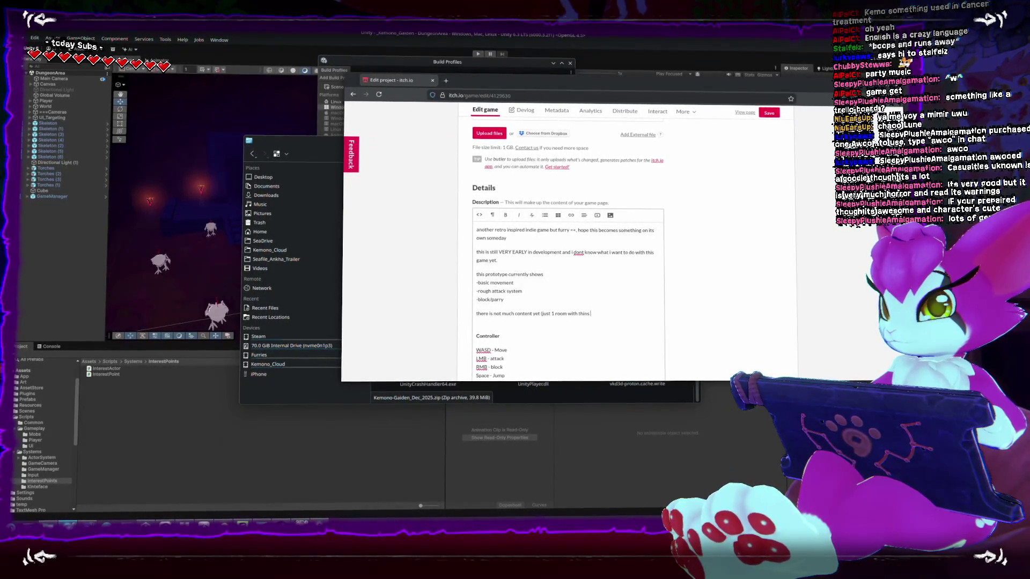
pyautogui.write('ngs to hit')
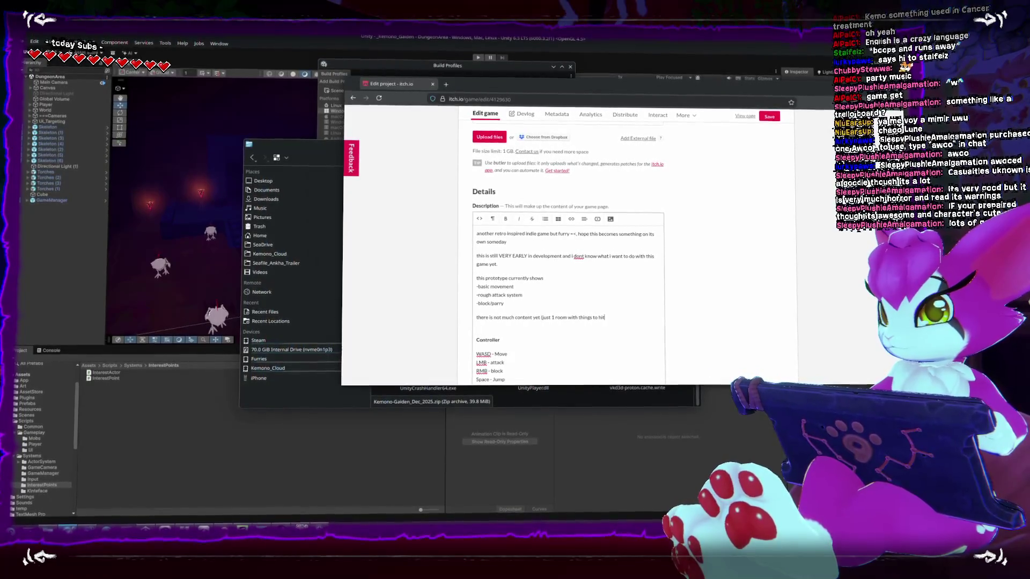
pyautogui.press('Return')
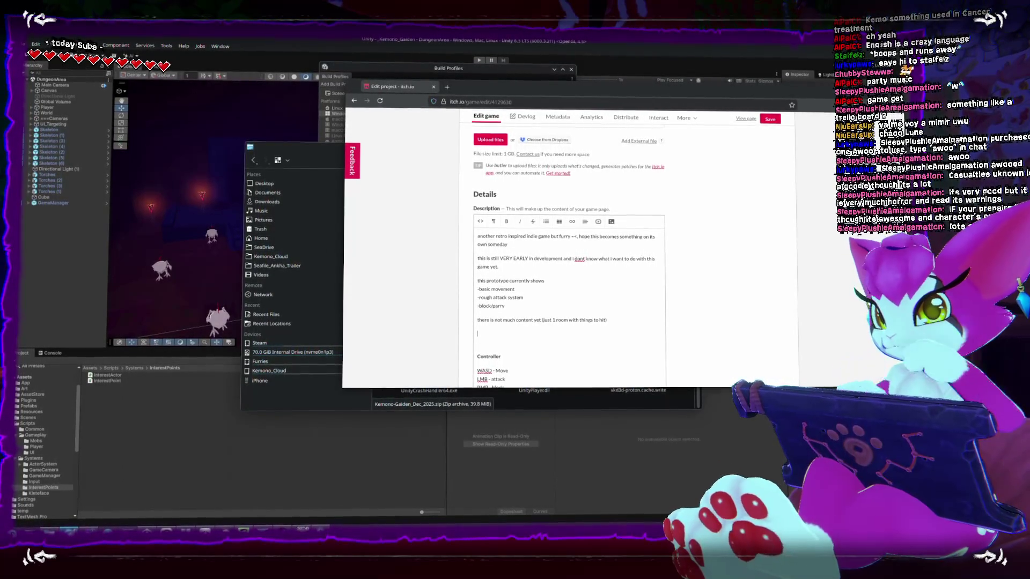
pyautogui.press('BackSpace')
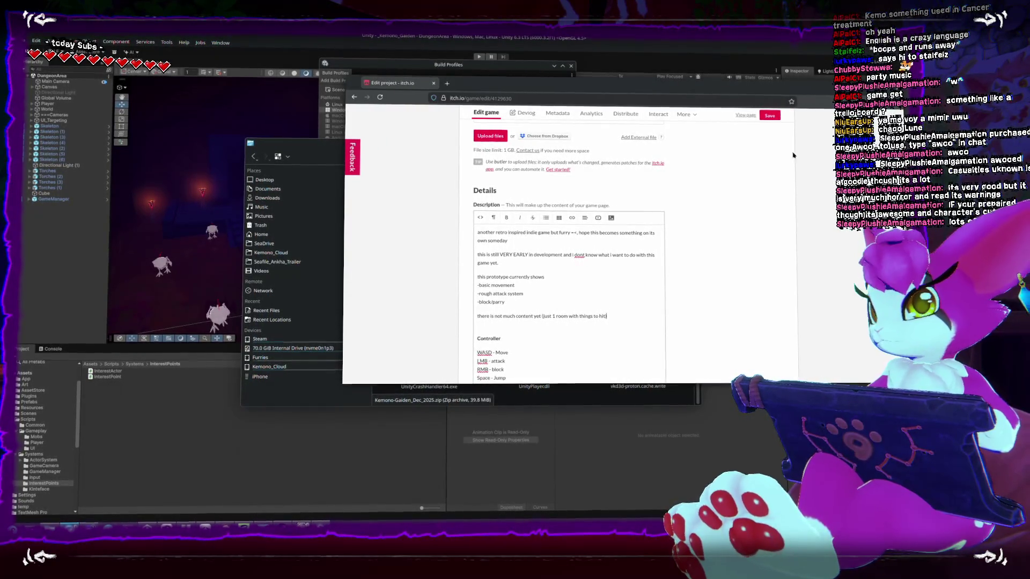
# Save the project and review the Uploads and Details sections of the edit form
pyautogui.click(769, 116)
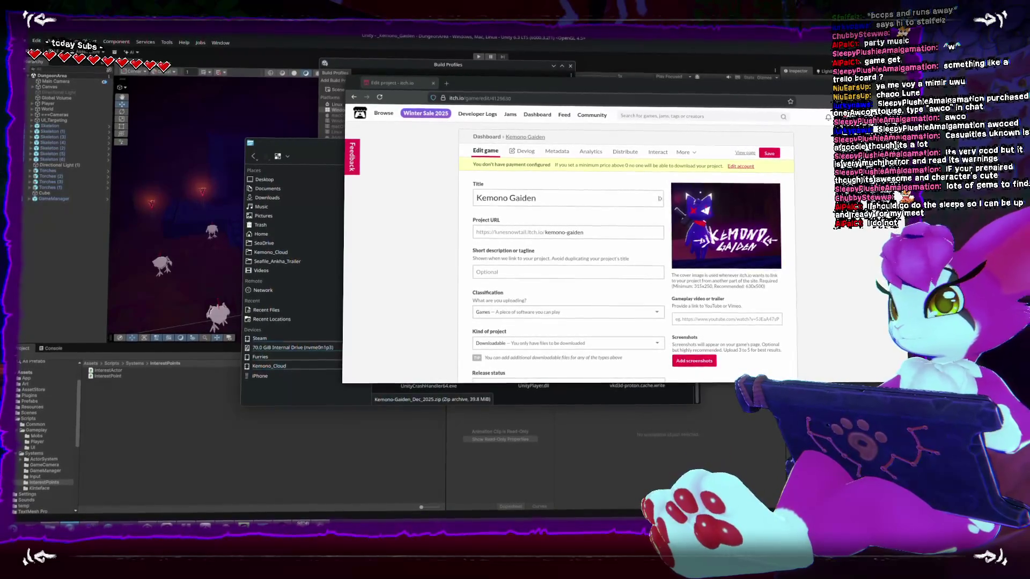
pyautogui.scroll(-5, 410, 279)
pyautogui.scroll(-3, 410, 279)
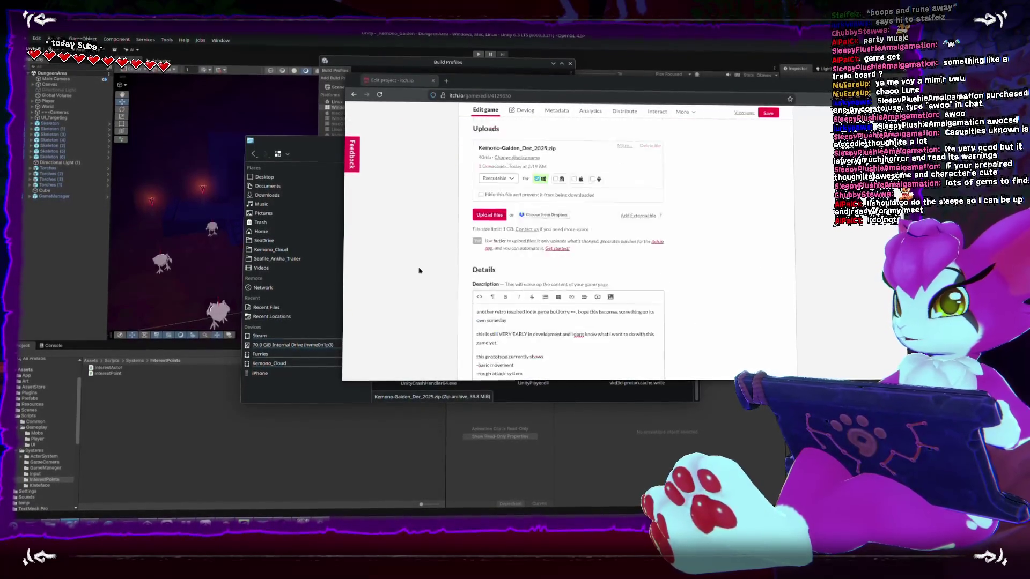
pyautogui.scroll(8, 419, 292)
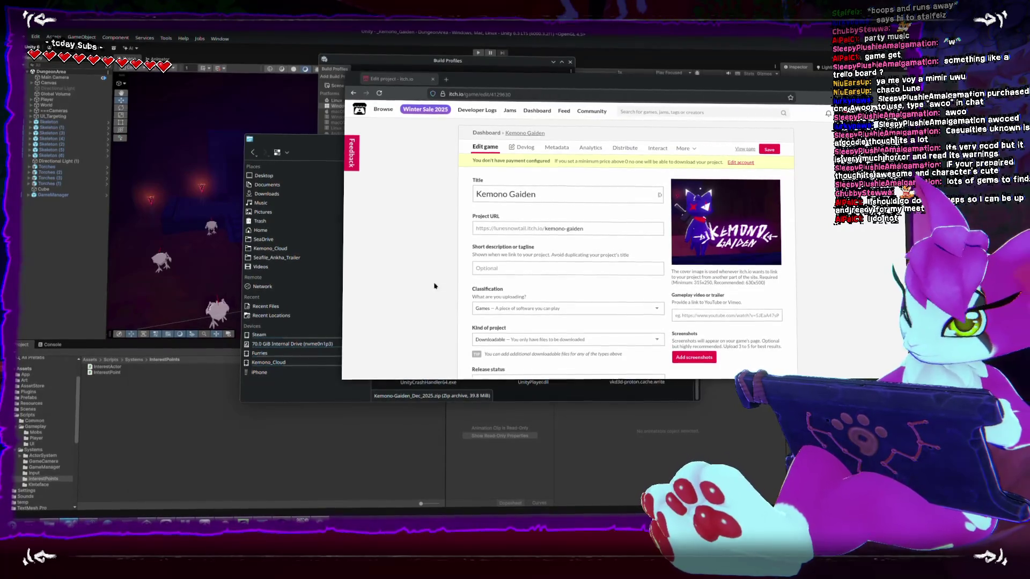